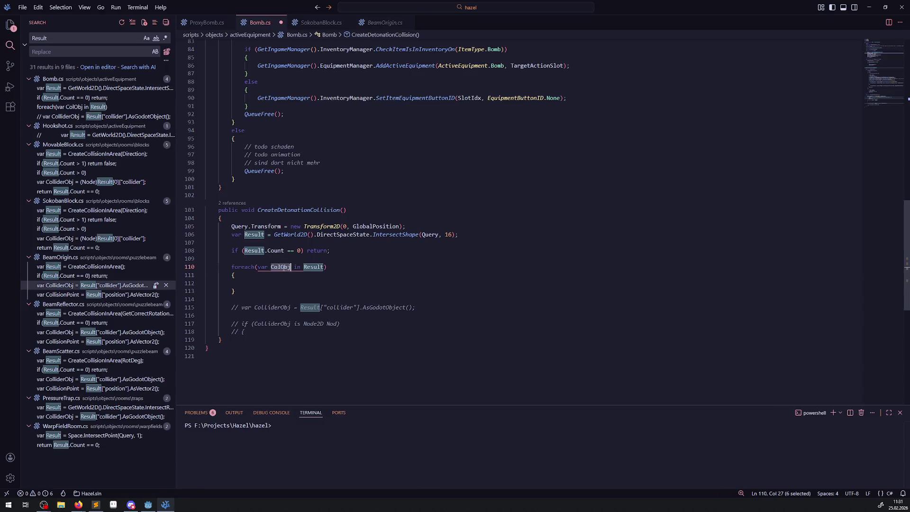
Move the commented collider lookup lines into the foreach loop and uncomment them.
{"action": "key", "text": "ctrl+s"}
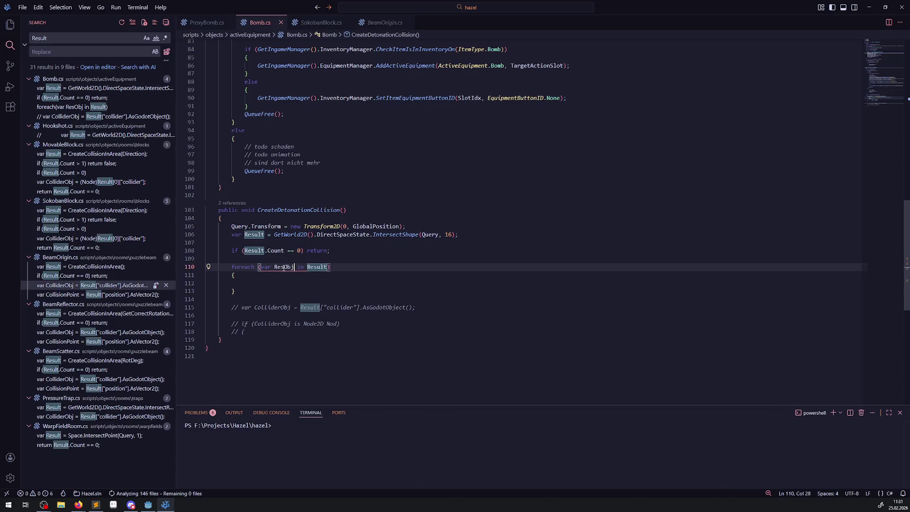
{"action": "left_click_drag", "start_coordinate": [233, 308], "coordinate": [254, 330]}
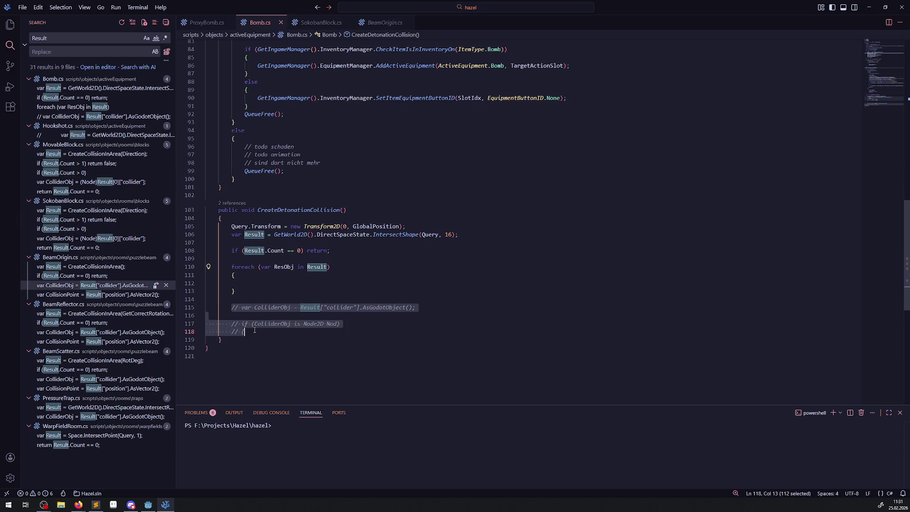
{"action": "key", "text": "ctrl+x"}
{"action": "left_click", "coordinate": [250, 284]}
{"action": "key", "text": "ctrl+v"}
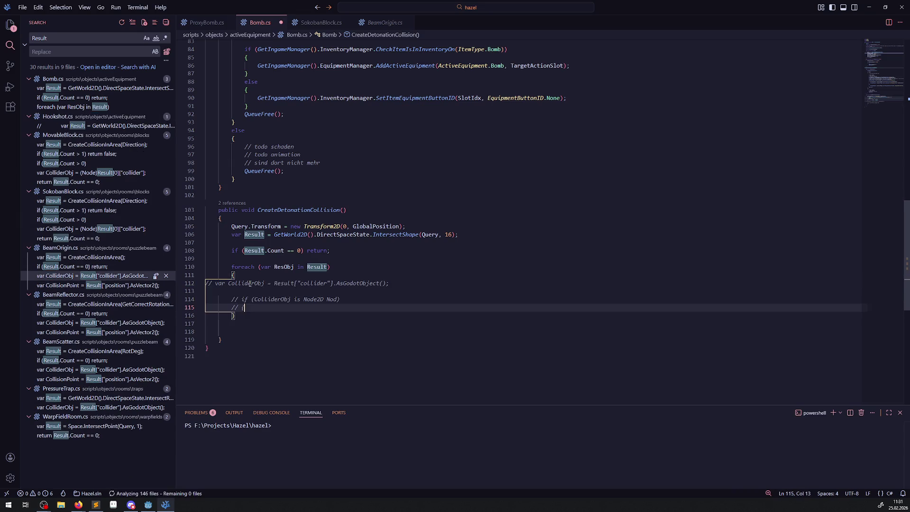
{"action": "left_click_drag", "start_coordinate": [259, 308], "coordinate": [210, 284]}
{"action": "key", "text": "ctrl+s"}
{"action": "key", "text": "ctrl+slash"}
{"action": "key", "text": "ctrl+s"}
{"action": "left_click", "coordinate": [266, 322]}
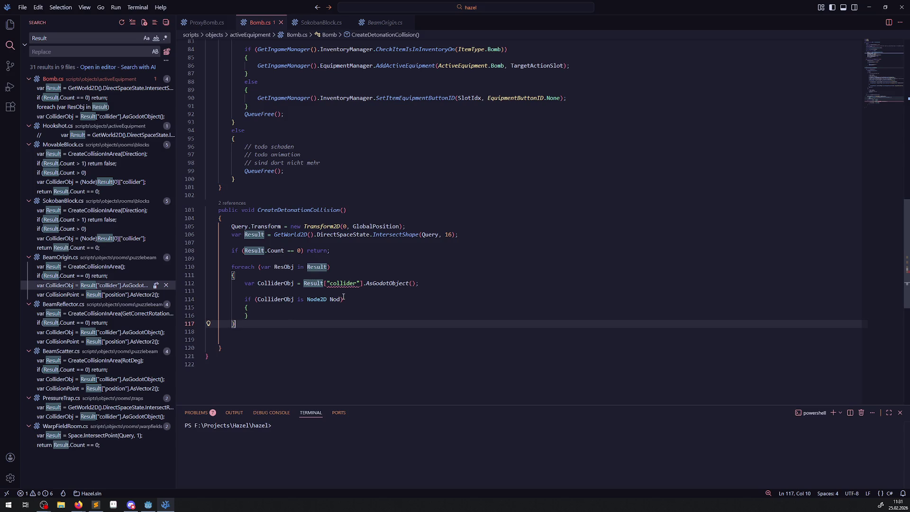
Replace Result with ResObj in the collider lookup, then switch to the Godot editor.
{"action": "double_click", "coordinate": [284, 267]}
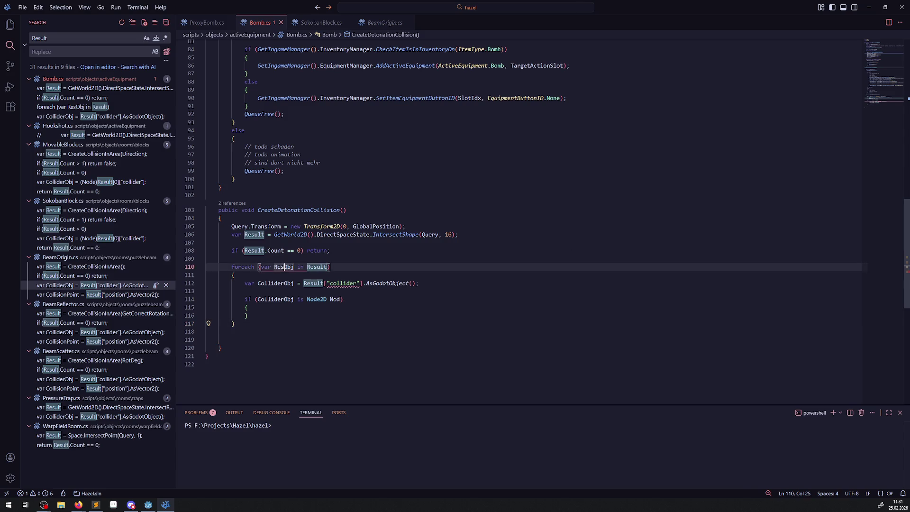
{"action": "key", "text": "ctrl+c"}
{"action": "double_click", "coordinate": [312, 283]}
{"action": "key", "text": "ctrl+v"}
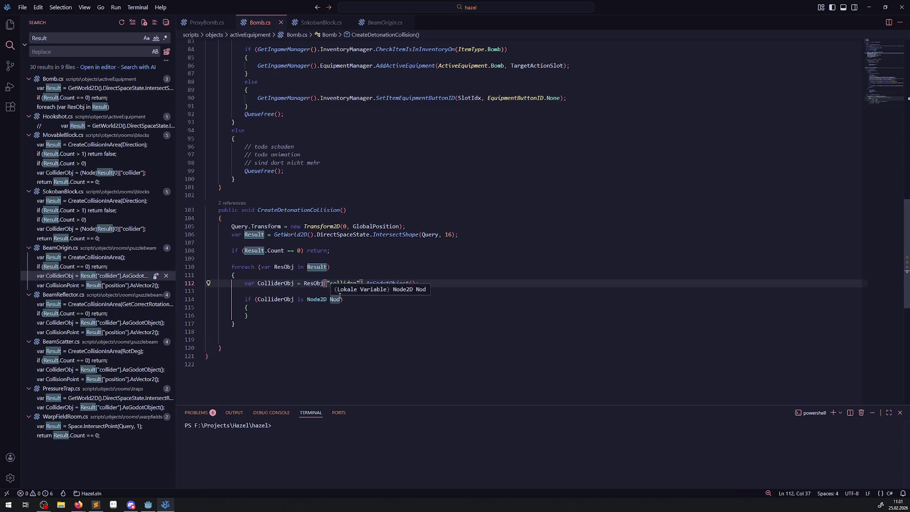
{"action": "left_click", "coordinate": [301, 307]}
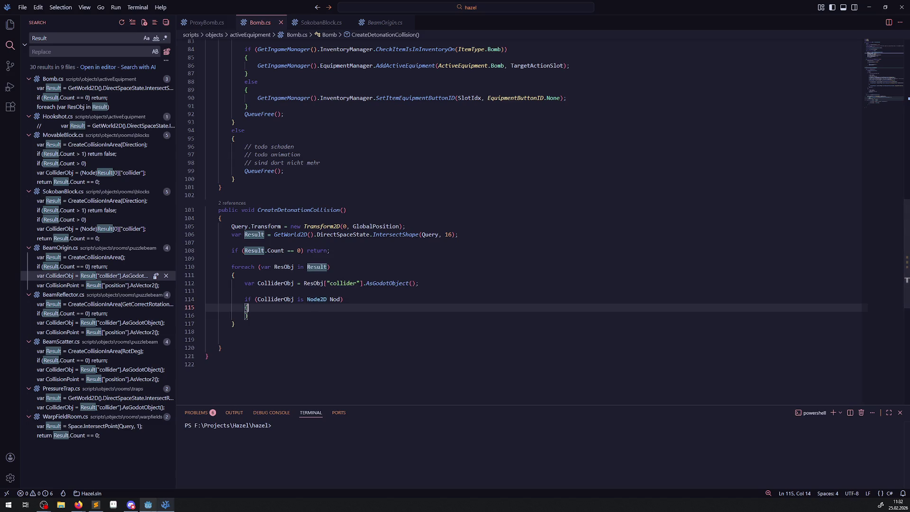
{"action": "key", "text": "alt+Tab"}
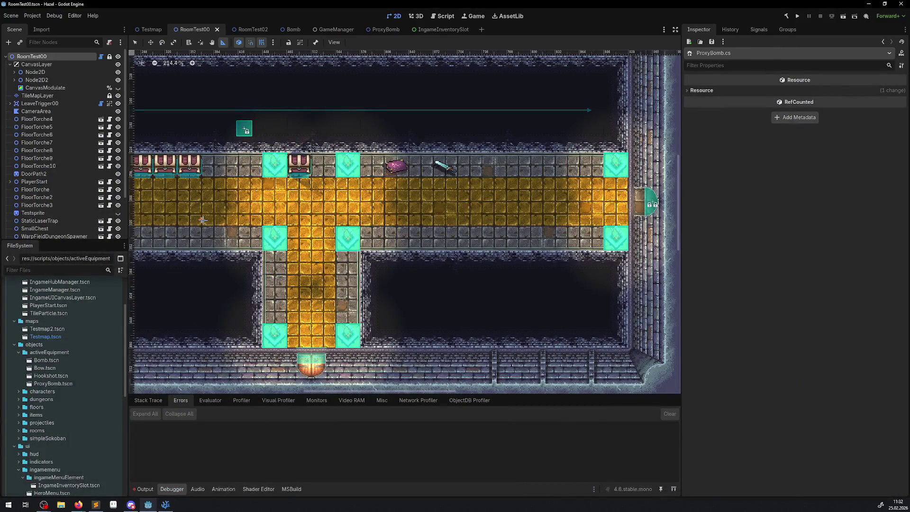
Read the TileMapLayer class documentation from the Scene tree, then return to Bomb.cs.
{"action": "left_click", "coordinate": [48, 97]}
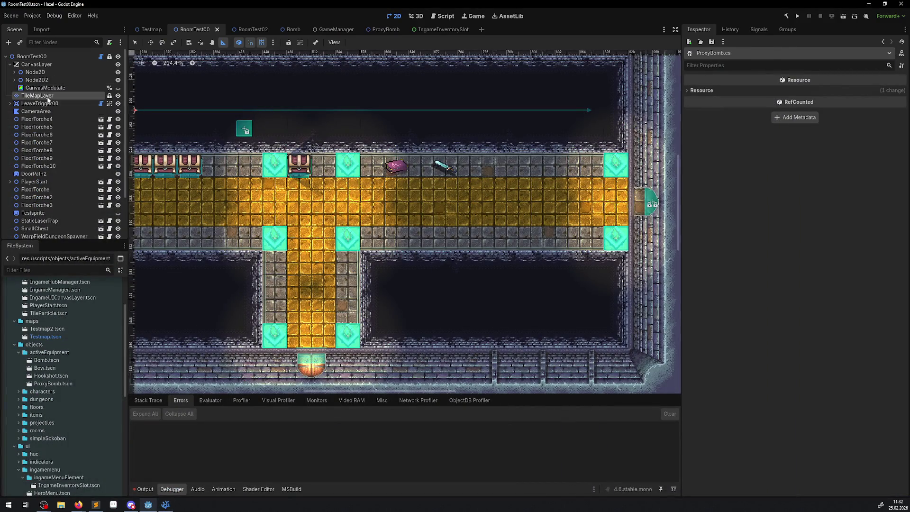
{"action": "right_click", "coordinate": [48, 97]}
{"action": "left_click", "coordinate": [95, 277]}
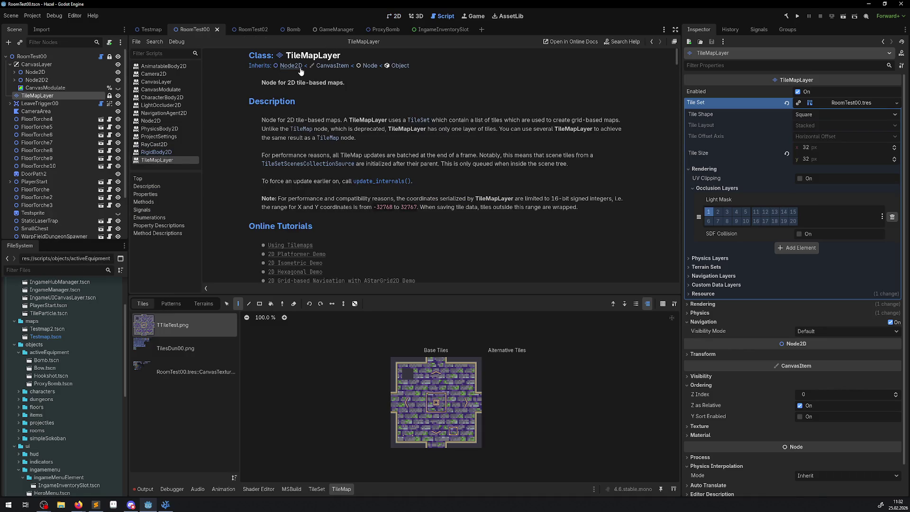
{"action": "left_click", "coordinate": [397, 17]}
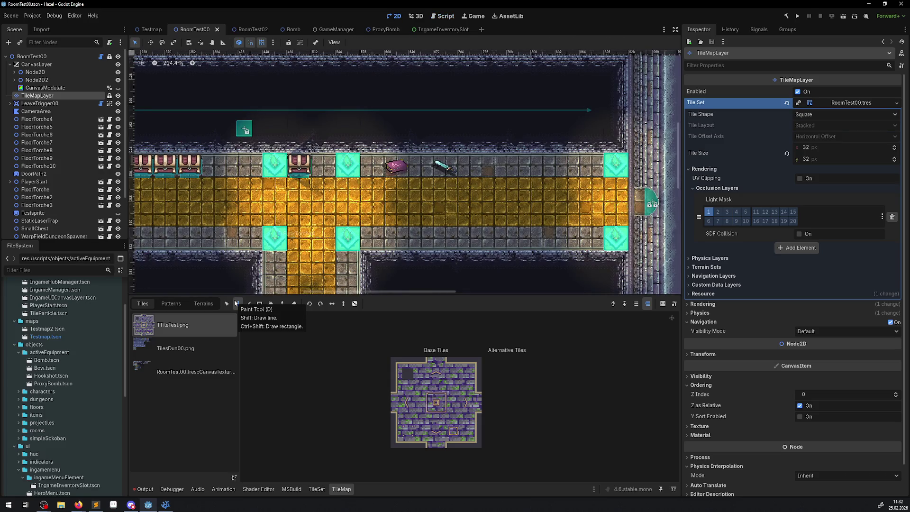
{"action": "left_click", "coordinate": [166, 505]}
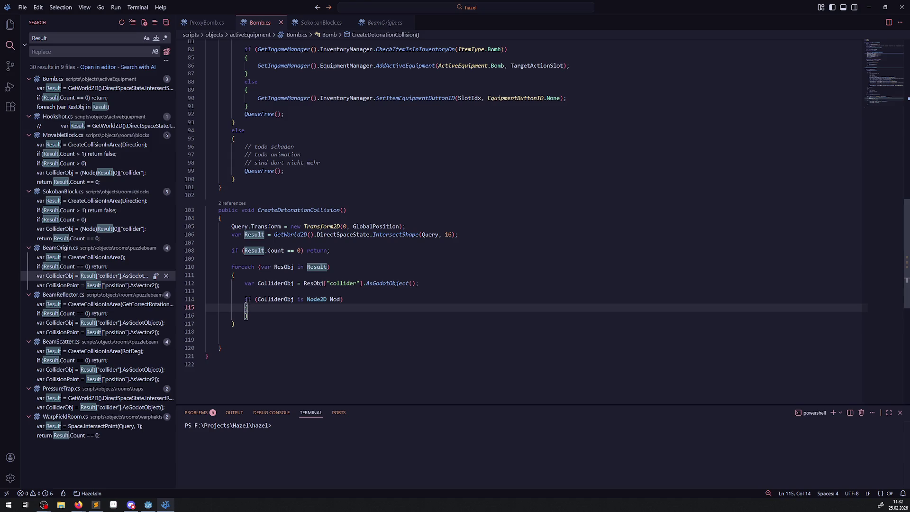
Duplicate the Node2D condition line above the original and give the copy an empty block.
{"action": "left_click_drag", "start_coordinate": [245, 299], "coordinate": [373, 302]}
{"action": "key", "text": "ctrl+c"}
{"action": "left_click", "coordinate": [317, 290]}
{"action": "key", "text": "Return"}
{"action": "key", "text": "Return"}
{"action": "key", "text": "Up"}
{"action": "key", "text": "ctrl+v"}
{"action": "key", "text": "Return"}
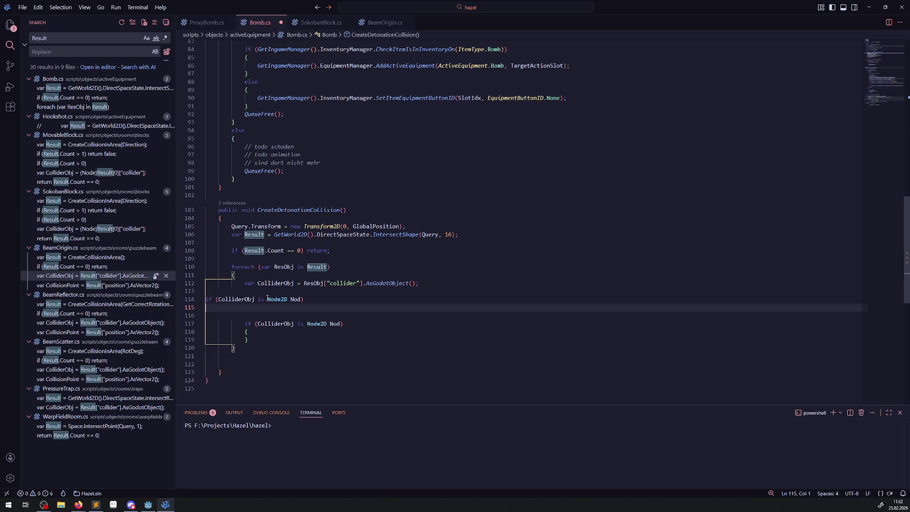
{"action": "type", "text": "{"}
{"action": "key", "text": "Return"}
{"action": "key", "text": "ctrl+s"}
Change the copied condition to 'is PCharacter Char' and delete the old Node2D block.
{"action": "double_click", "coordinate": [316, 299]}
{"action": "key", "text": "ctrl+shift+Right"}
{"action": "type", "text": "PCha"}
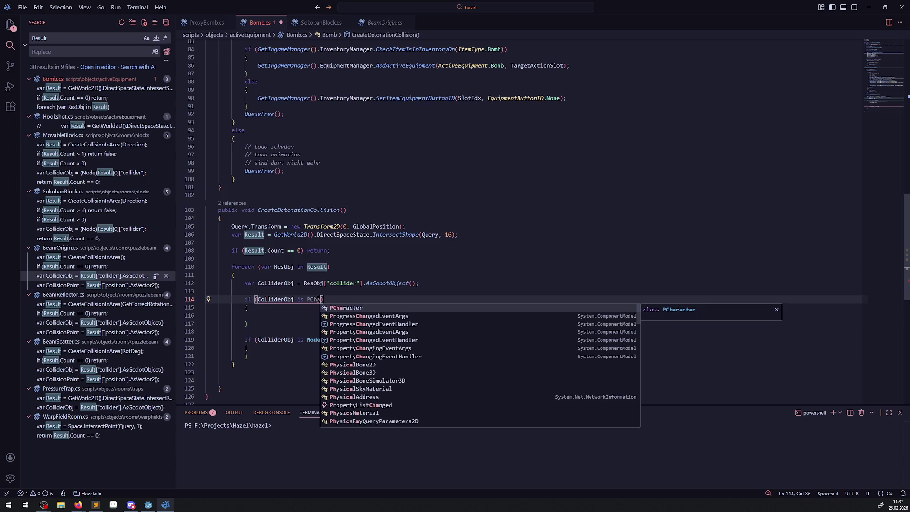
{"action": "key", "text": "Tab"}
{"action": "type", "text": "c"}
{"action": "key", "text": "BackSpace"}
{"action": "type", "text": "Char"}
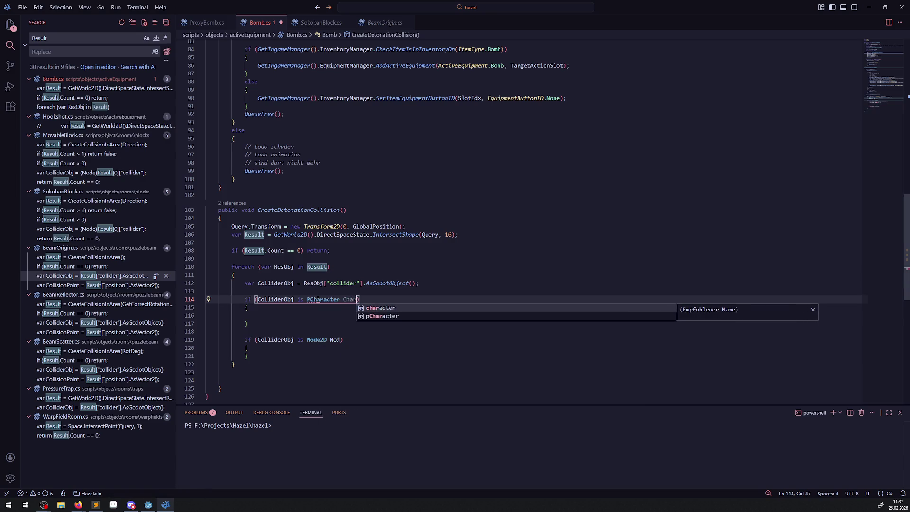
{"action": "left_click", "coordinate": [299, 311]}
{"action": "key", "text": "ctrl+s"}
{"action": "left_click_drag", "start_coordinate": [271, 357], "coordinate": [206, 331]}
{"action": "key", "text": "BackSpace"}
Add a Char.ReceiveDamage(); call inside the PCharacter block.
{"action": "double_click", "coordinate": [353, 299]}
{"action": "key", "text": "ctrl+c"}
{"action": "left_click", "coordinate": [272, 313]}
{"action": "key", "text": "ctrl+v"}
{"action": "type", "text": ".Rev"}
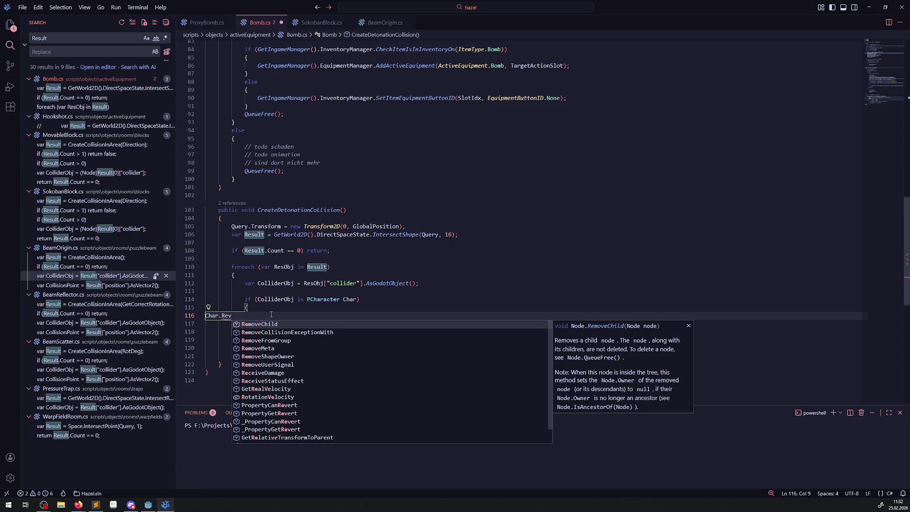
{"action": "key", "text": "Down"}
{"action": "key", "text": "Down"}
{"action": "key", "text": "Down"}
{"action": "key", "text": "Return"}
{"action": "type", "text": "();"}
{"action": "key", "text": "ctrl+s"}
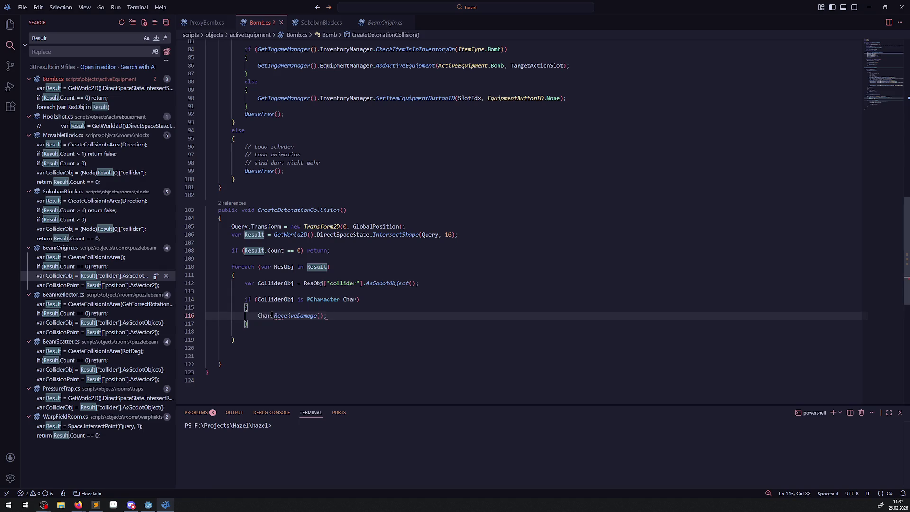
Pass 10 and DamageType.Physical as the ReceiveDamage arguments and save.
{"action": "mouse_move", "coordinate": [301, 316]}
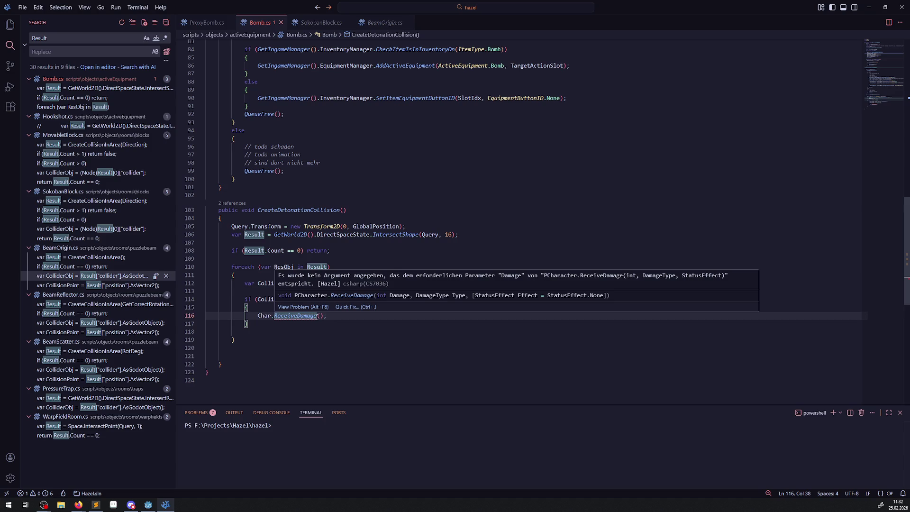
{"action": "left_click", "coordinate": [320, 316]}
{"action": "type", "text": "10,Dama"}
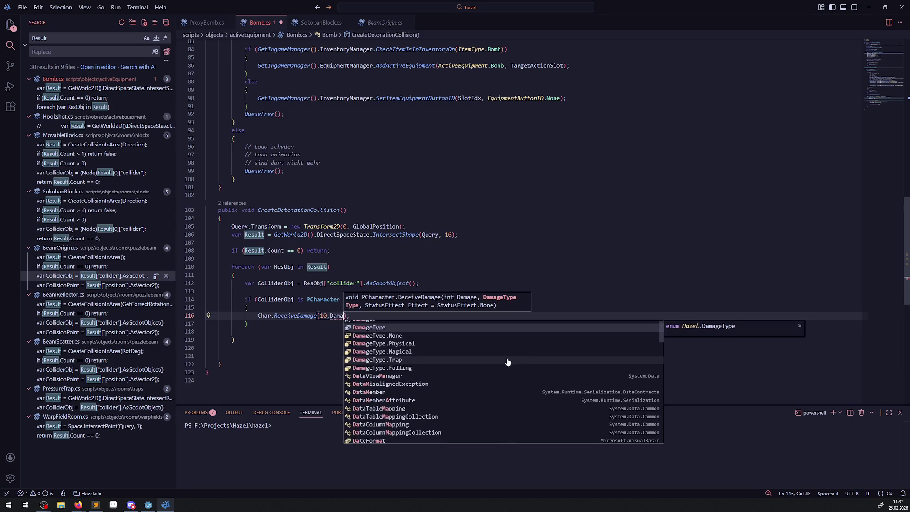
{"action": "left_click", "coordinate": [408, 346]}
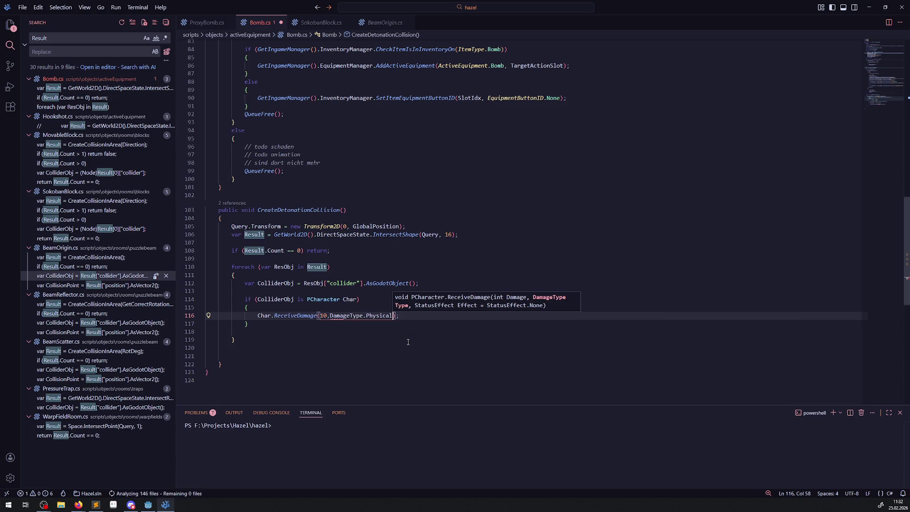
{"action": "type", "text": ","}
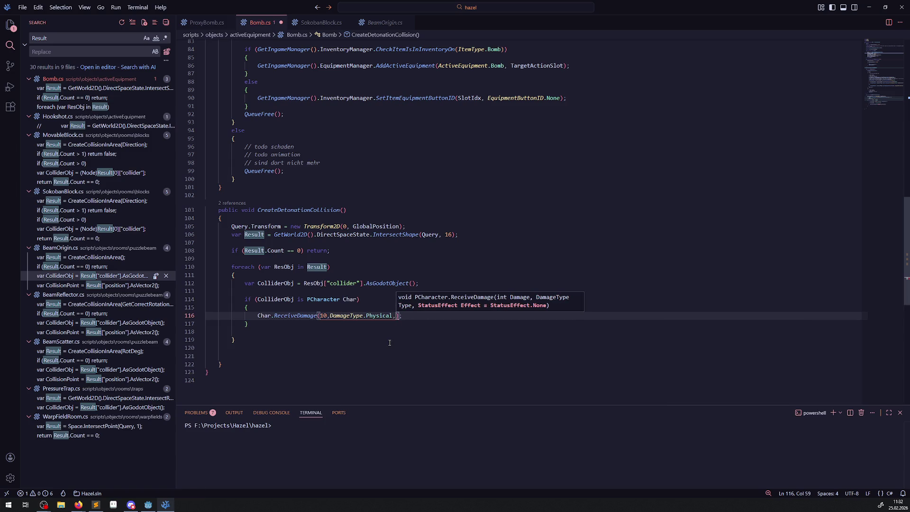
{"action": "key", "text": "BackSpace"}
{"action": "key", "text": "ctrl+s"}
{"action": "left_click", "coordinate": [271, 325]}
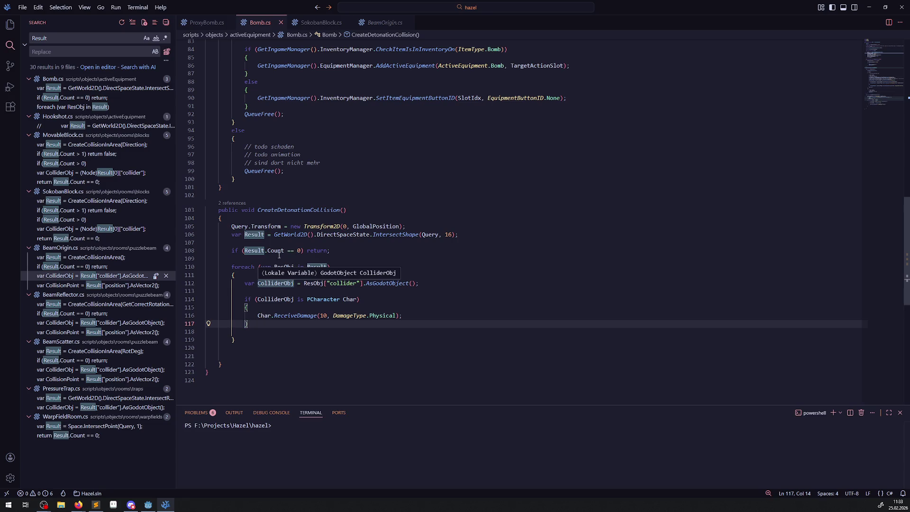
{"action": "left_click", "coordinate": [253, 331]}
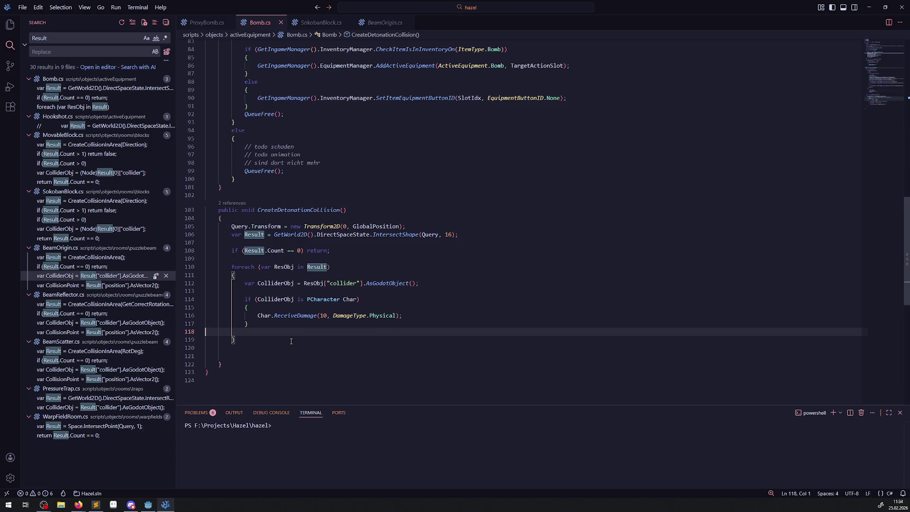
Add an else-if branch after the PCharacter block, reusing its condition.
{"action": "left_click", "coordinate": [263, 325]}
{"action": "key", "text": "Return"}
{"action": "type", "text": "else"}
{"action": "left_click_drag", "start_coordinate": [259, 308], "coordinate": [252, 302]}
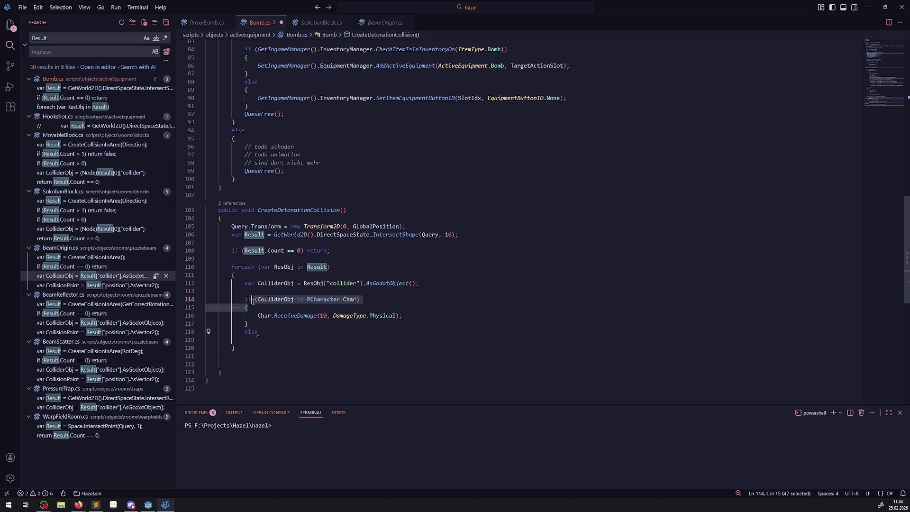
{"action": "left_click", "coordinate": [279, 332]}
{"action": "type", "text": "if"}
{"action": "key", "text": "ctrl+v"}
{"action": "key", "text": "Return"}
{"action": "type", "text": "{"}
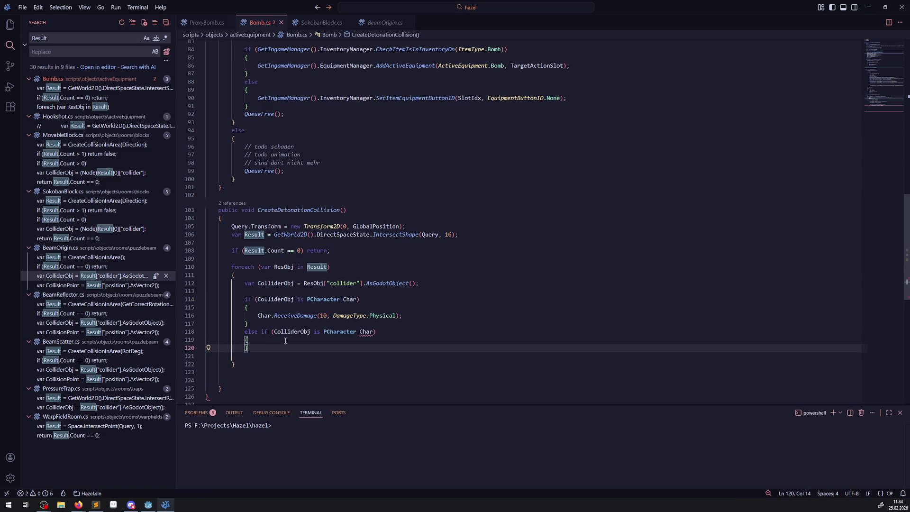
{"action": "key", "text": "Return"}
Make the branch check 'is LeaveTrigger Trigger' with a '// todo aufbomben' comment, and save.
{"action": "double_click", "coordinate": [339, 332]}
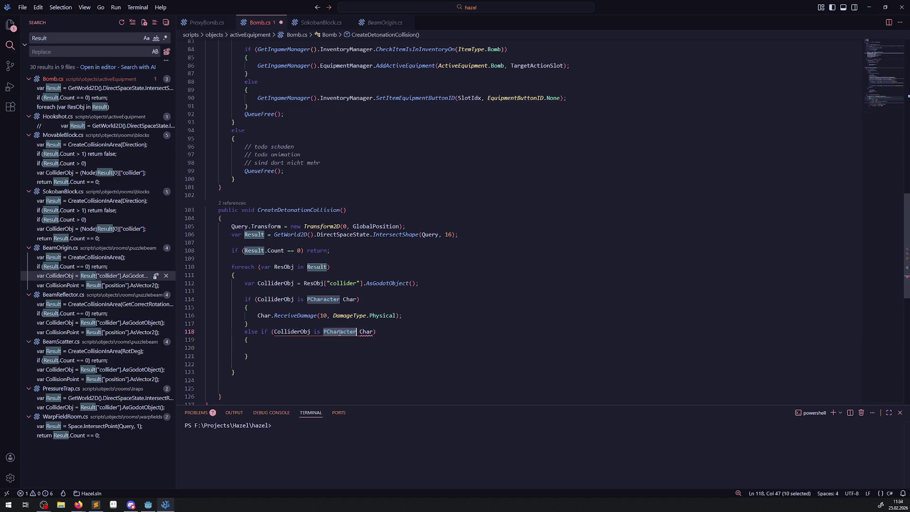
{"action": "type", "text": "LeaveTrigger"}
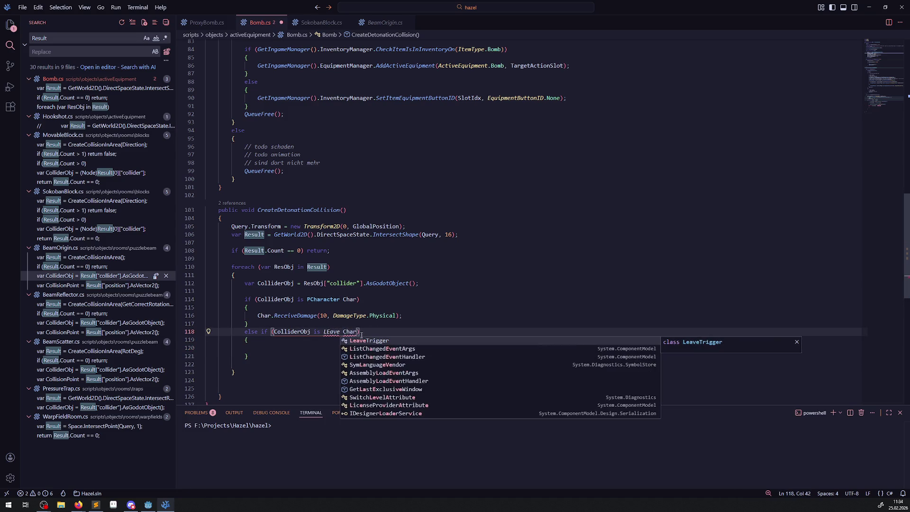
{"action": "key", "text": "Escape"}
{"action": "double_click", "coordinate": [372, 332]}
{"action": "type", "text": "Trigger"}
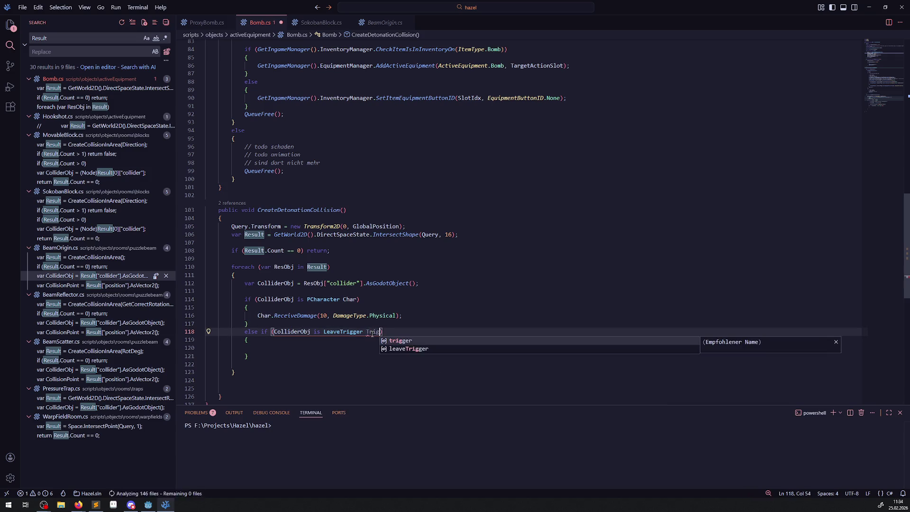
{"action": "left_click", "coordinate": [268, 348]}
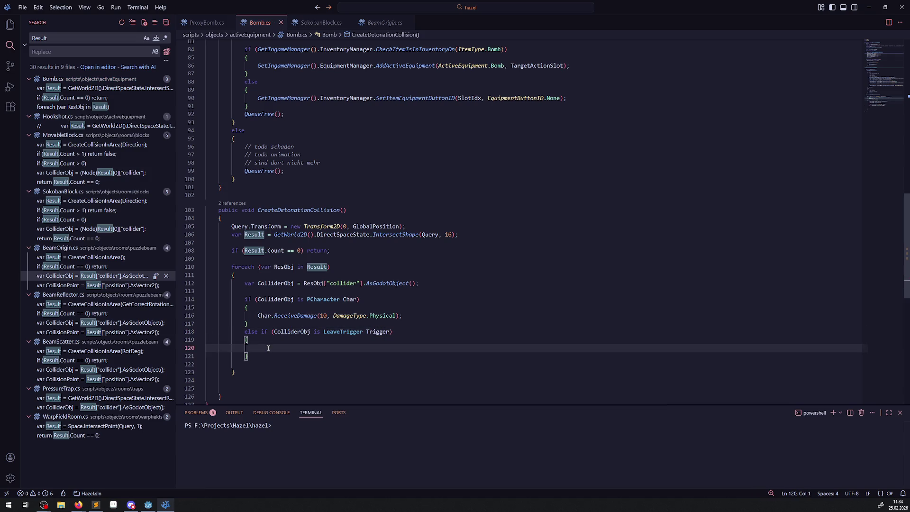
{"action": "type", "text": "/ "}
{"action": "type", "text": "todo aufbomben"}
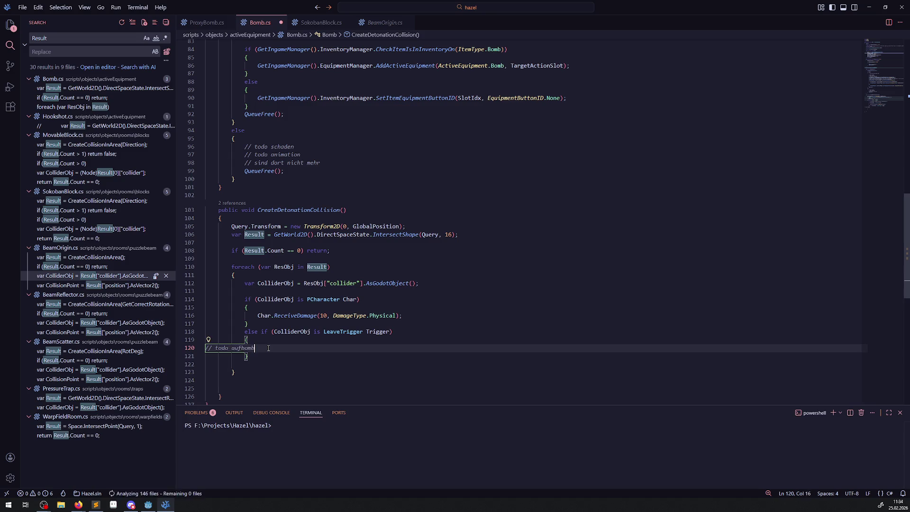
{"action": "key", "text": "ctrl+s"}
Review the PCharacter and LeaveTrigger branches, then switch to the Godot editor.
{"action": "left_click", "coordinate": [419, 301]}
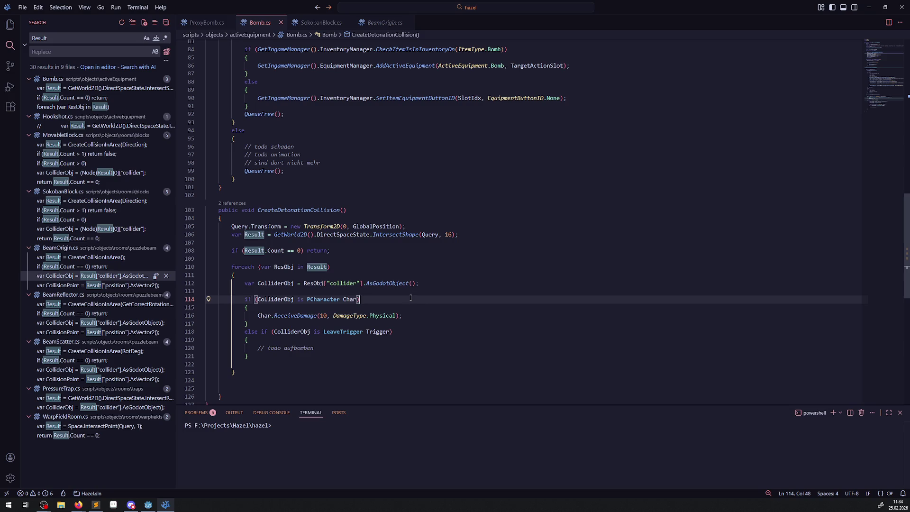
{"action": "left_click", "coordinate": [402, 348]}
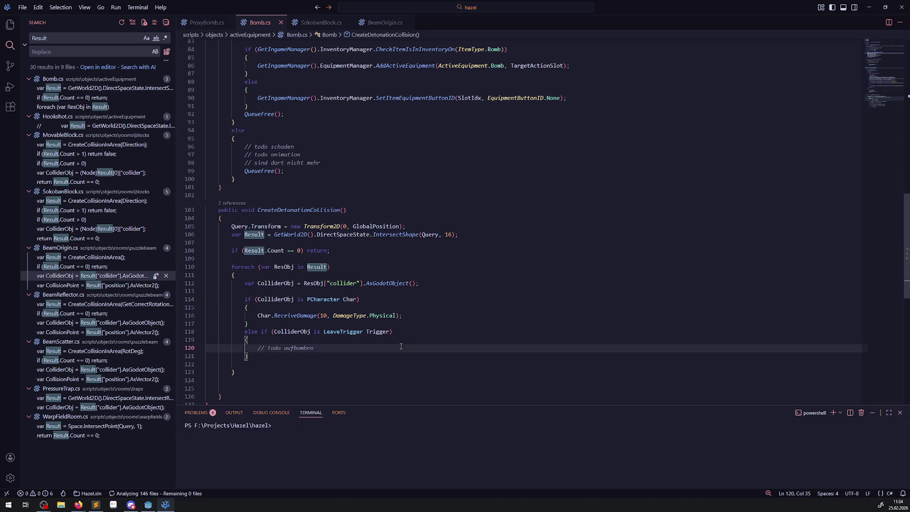
{"action": "left_click", "coordinate": [148, 504]}
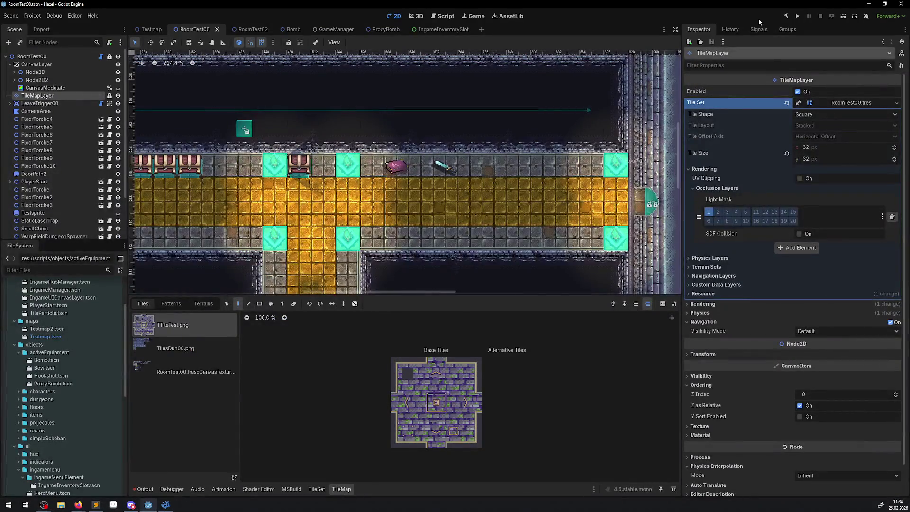
Build the .NET project twice and launch the RoomTest00 game.
{"action": "left_click", "coordinate": [785, 17]}
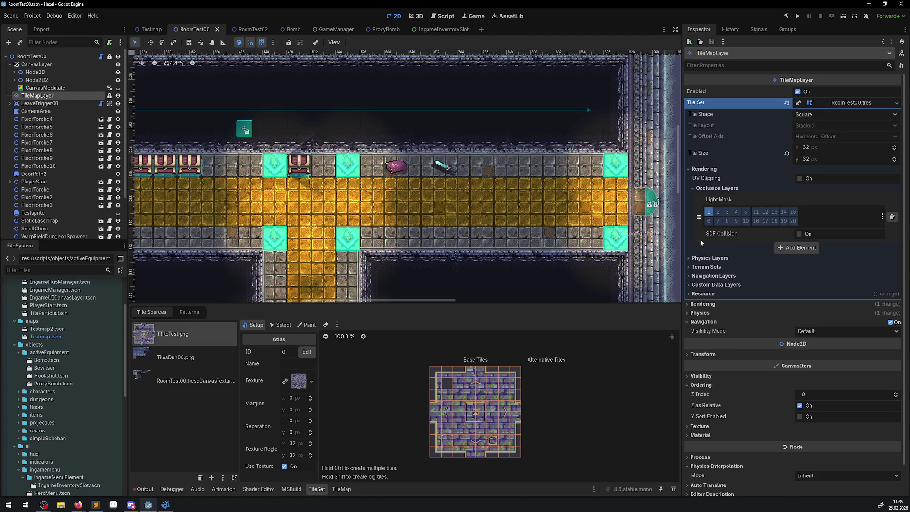
{"action": "left_click", "coordinate": [787, 17]}
{"action": "left_click", "coordinate": [800, 16]}
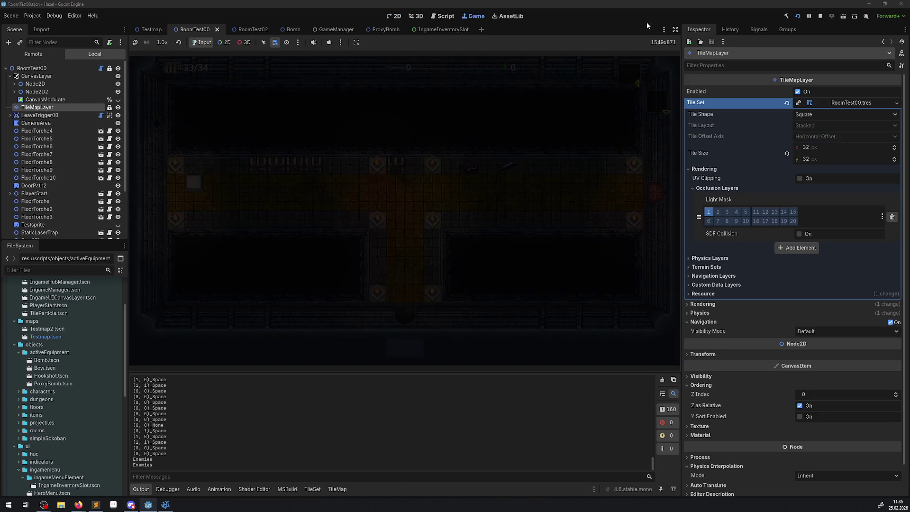
Walk the corridor, equip and drop a bomb, watch it explode, then stop the game.
{"action": "key", "text": "Left"}
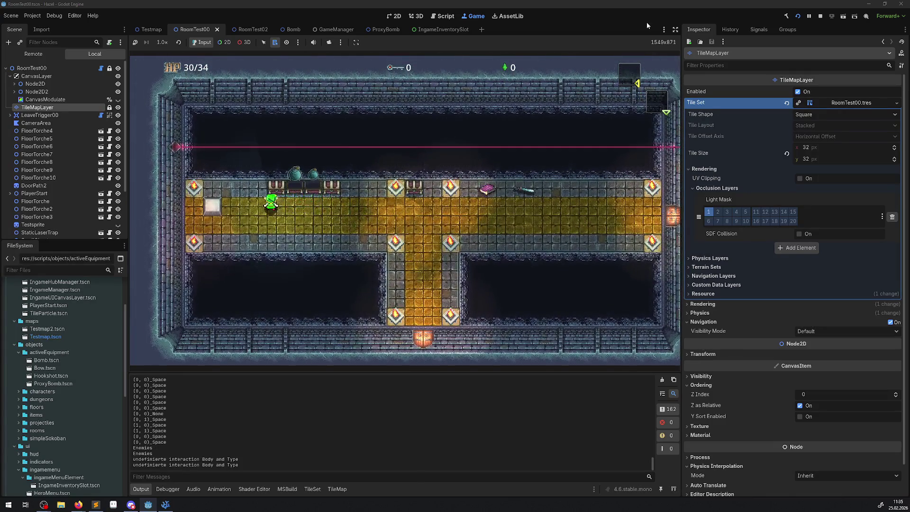
{"action": "key", "text": "Right"}
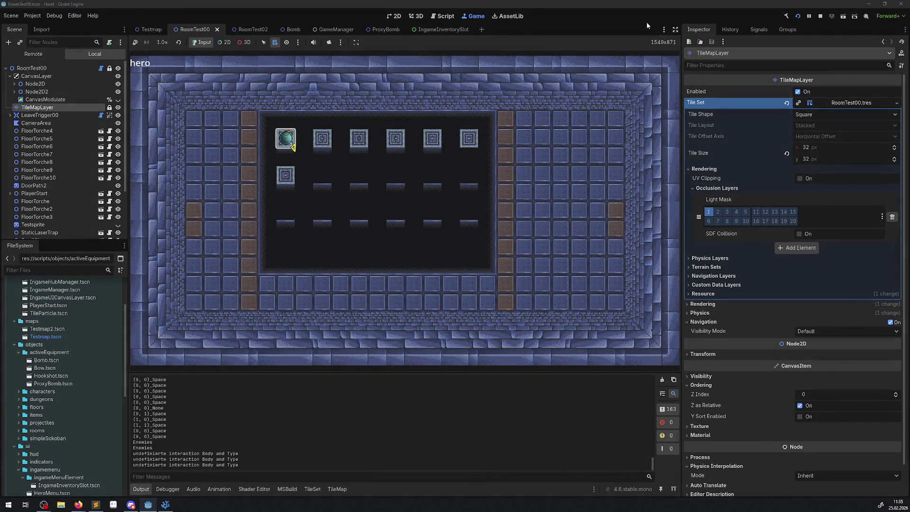
{"action": "key", "text": "Return"}
{"action": "key", "text": "Right"}
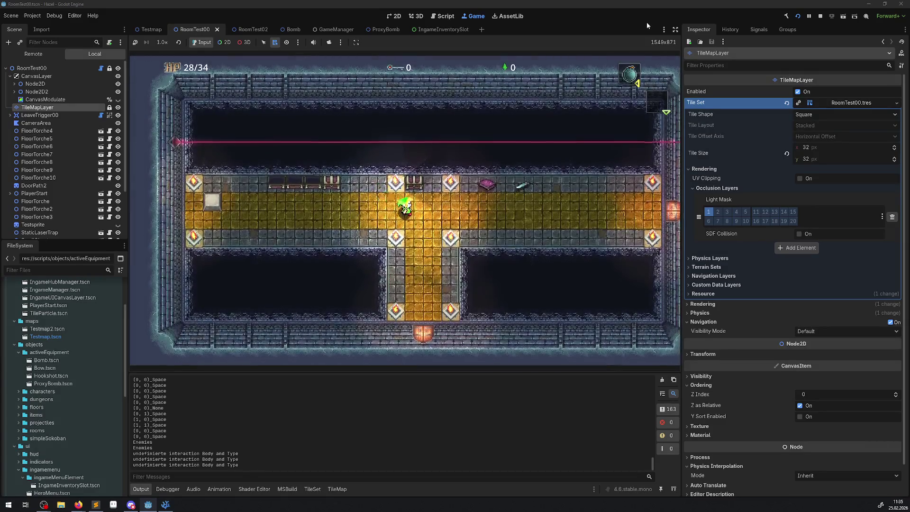
{"action": "key", "text": "Left"}
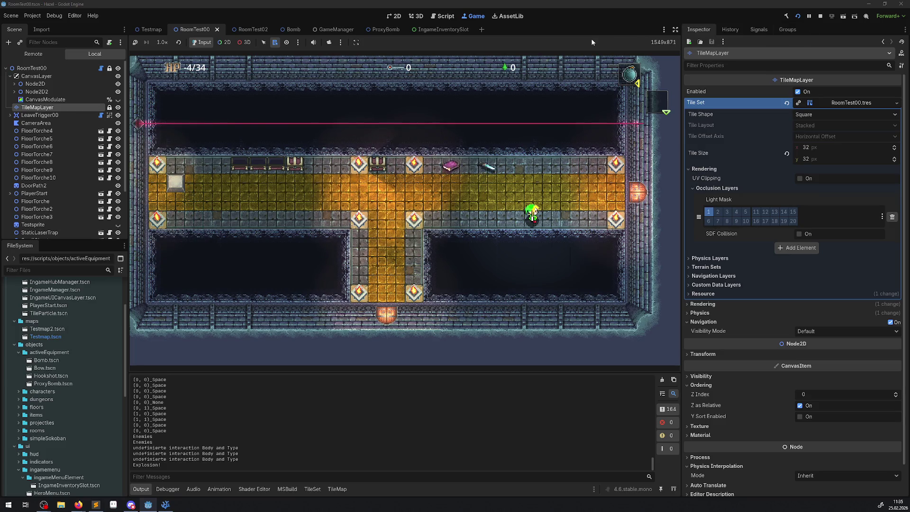
{"action": "left_click", "coordinate": [823, 17]}
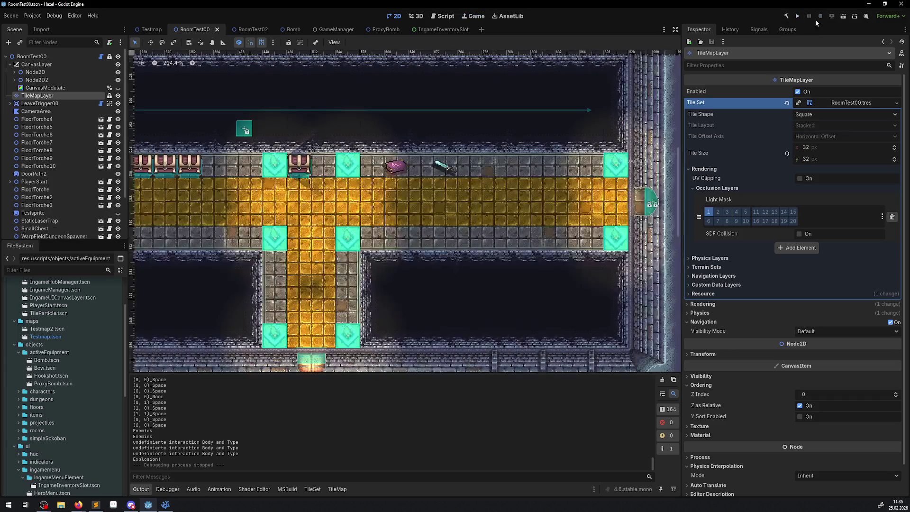
Zoom around the RoomTest00 2D viewport, then return to Visual Studio Code.
{"action": "scroll", "coordinate": [427, 275], "scroll_direction": "down", "scroll_amount": 3}
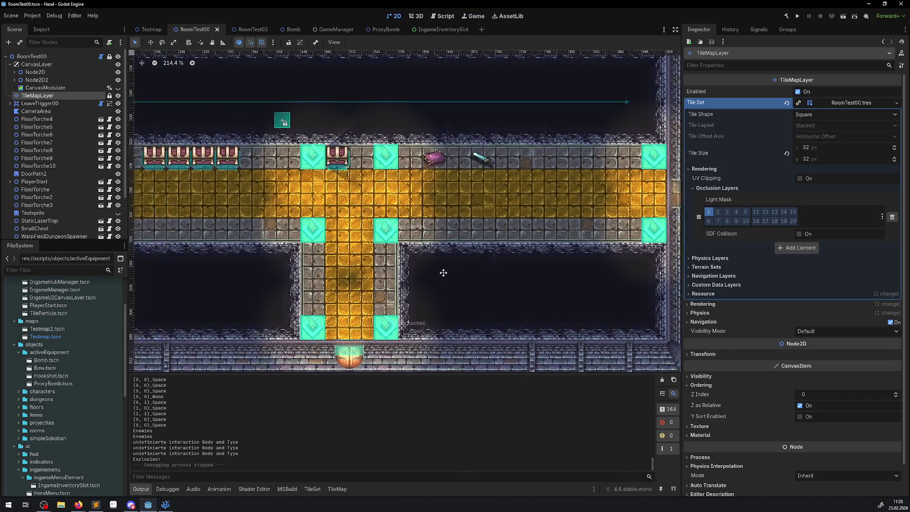
{"action": "scroll", "coordinate": [383, 275], "scroll_direction": "up", "scroll_amount": 2}
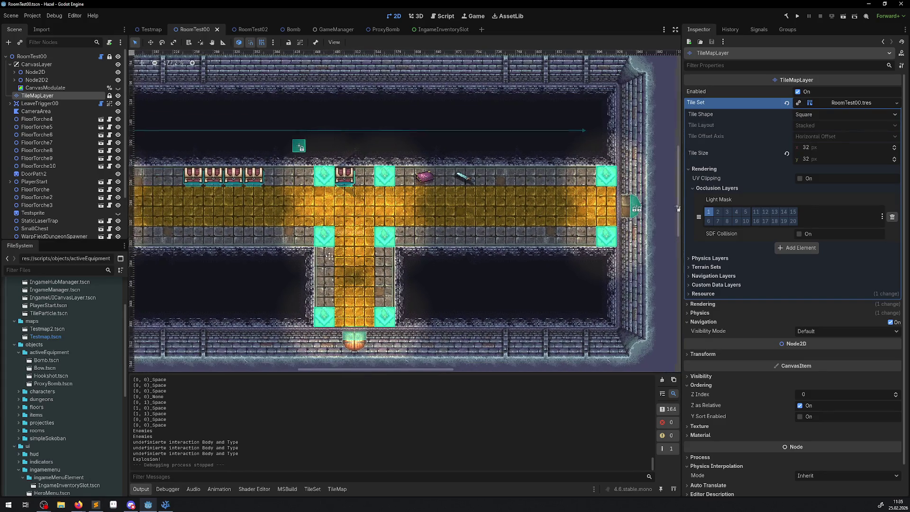
{"action": "scroll", "coordinate": [362, 274], "scroll_direction": "down", "scroll_amount": 2}
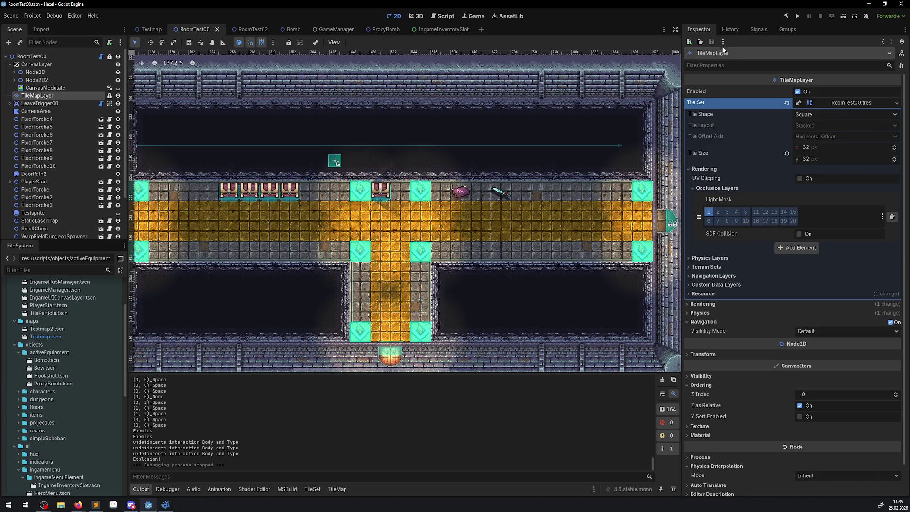
{"action": "left_click", "coordinate": [166, 505]}
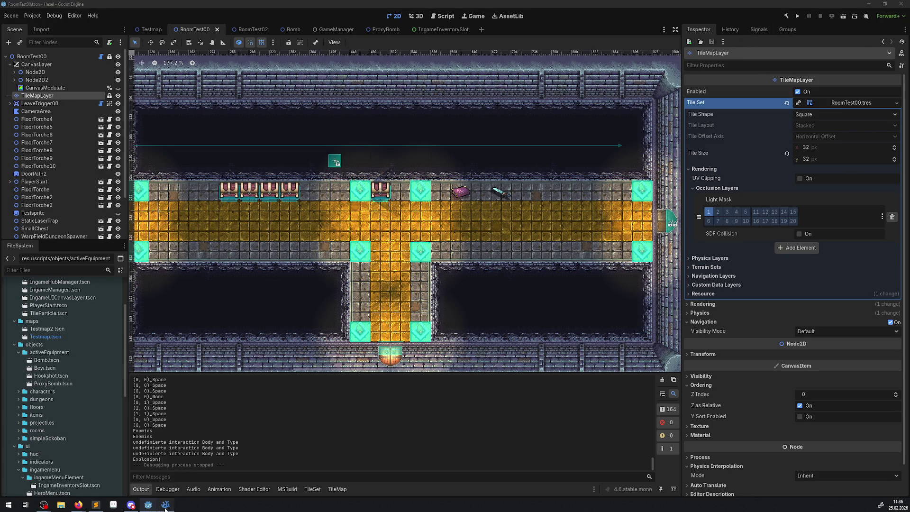
{"action": "scroll", "coordinate": [364, 307], "scroll_direction": "down", "scroll_amount": 1}
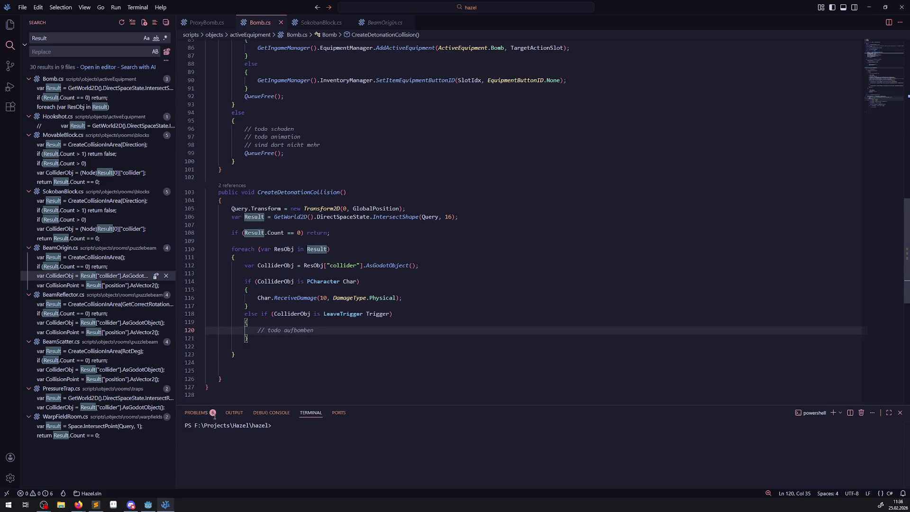
Open GenericInteractionManager.cs from the Explorer file tree.
{"action": "mouse_move", "coordinate": [153, 503]}
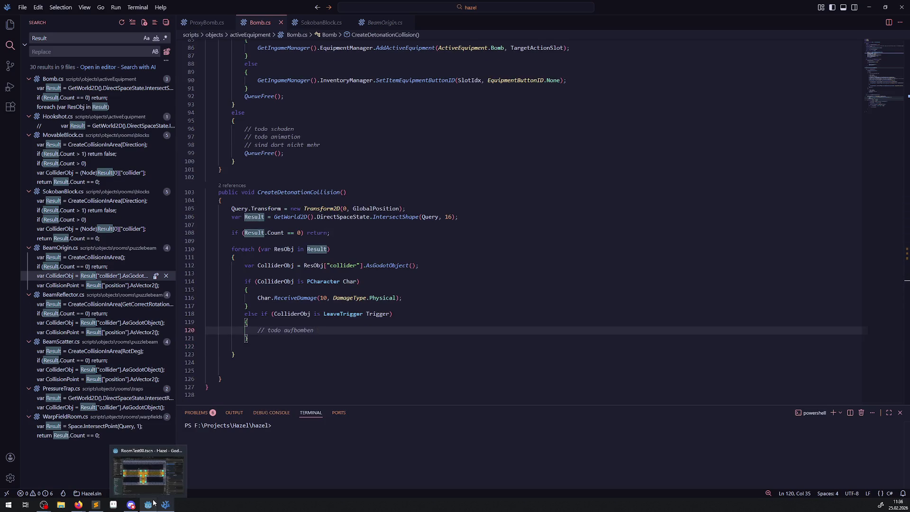
{"action": "left_click", "coordinate": [10, 24]}
{"action": "scroll", "coordinate": [79, 316], "scroll_direction": "up", "scroll_amount": 10}
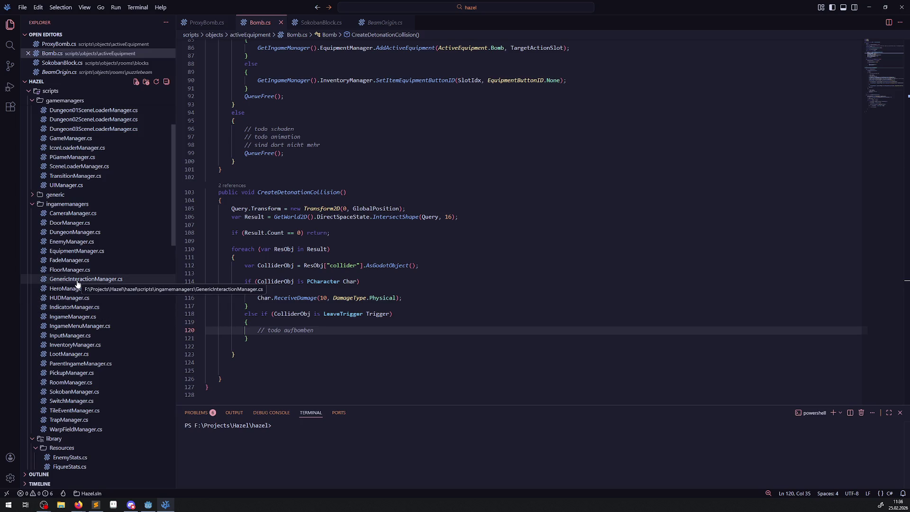
{"action": "left_click", "coordinate": [122, 279]}
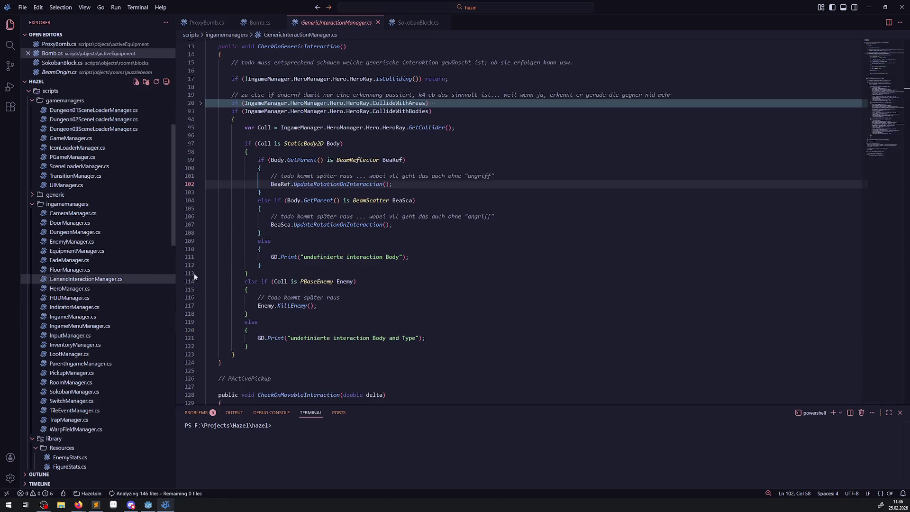
Search the file for 'leave' and unfold the LeaveTrigger branch to its UpdateExitOnInteraction call.
{"action": "left_click", "coordinate": [426, 235]}
{"action": "key", "text": "ctrl+f"}
{"action": "type", "text": "leave"}
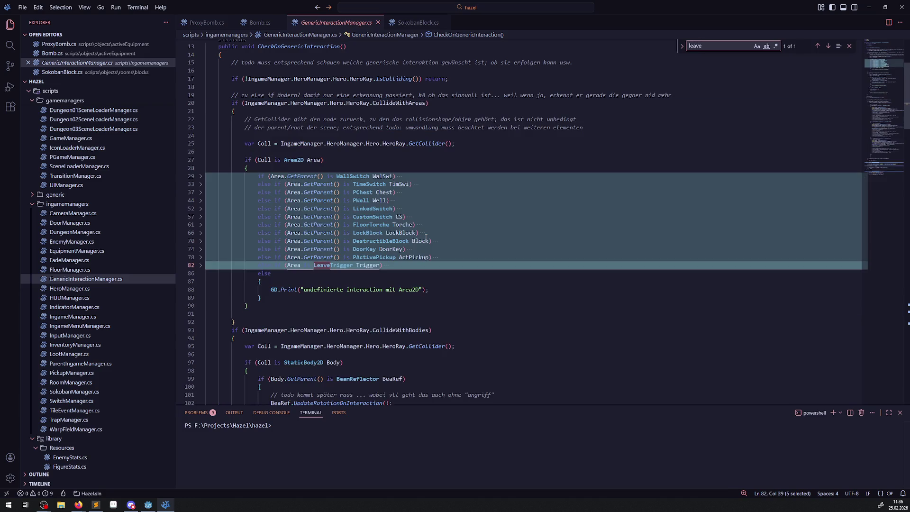
{"action": "left_click", "coordinate": [200, 265]}
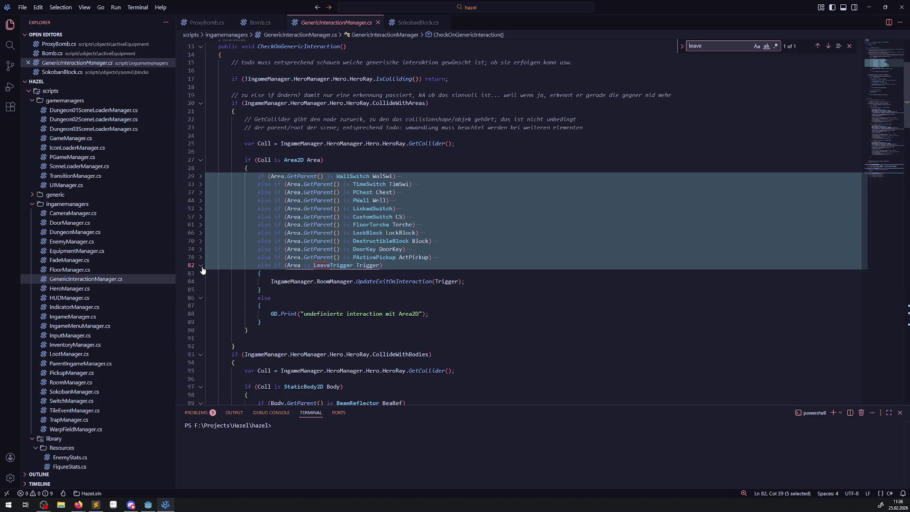
{"action": "key", "text": "Down"}
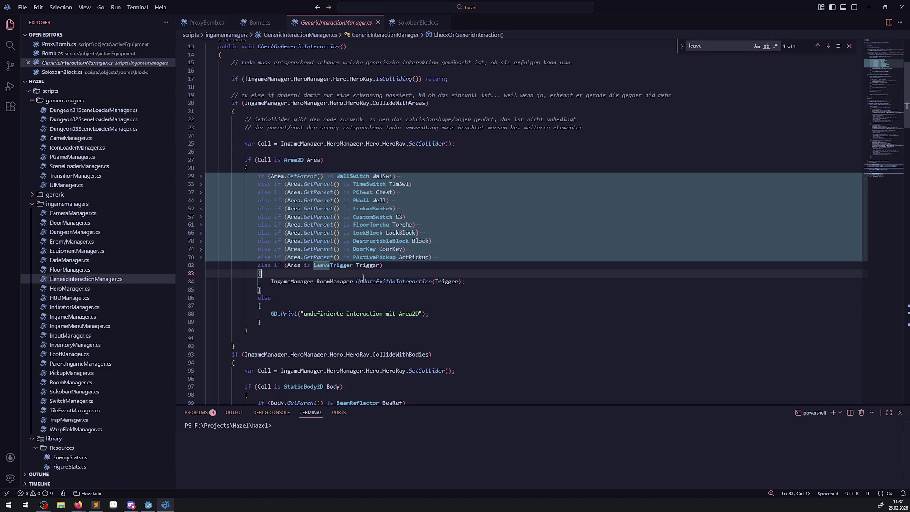
{"action": "left_click", "coordinate": [399, 283]}
{"action": "right_click", "coordinate": [400, 283]}
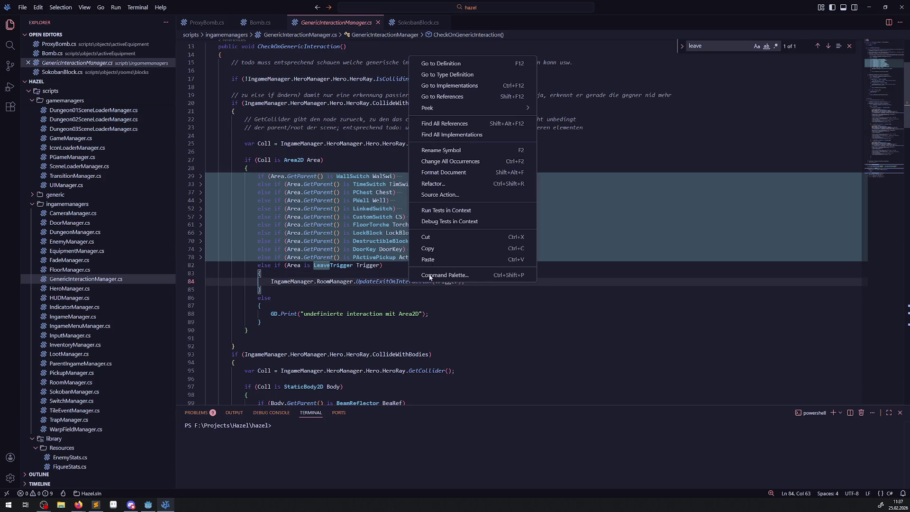
Trace UpdateExitOnInteraction through RoomManager.cs to its PRoom.cs implementation and select the method.
{"action": "left_click", "coordinate": [454, 64]}
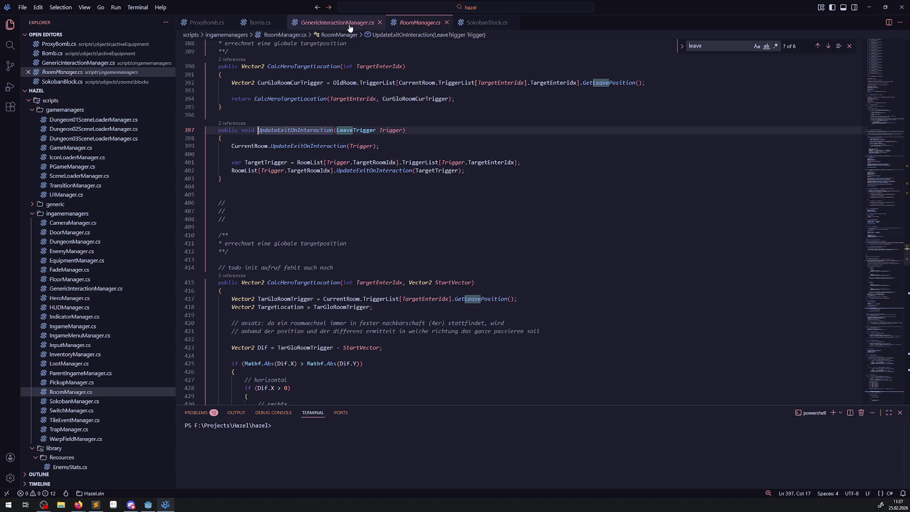
{"action": "left_click", "coordinate": [378, 171]}
{"action": "right_click", "coordinate": [404, 172]}
{"action": "left_click", "coordinate": [408, 178]}
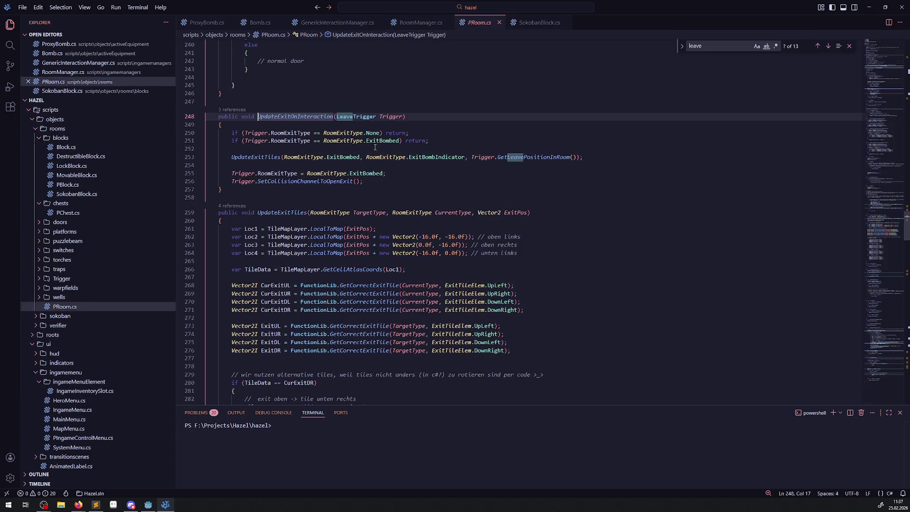
{"action": "left_click", "coordinate": [369, 174]}
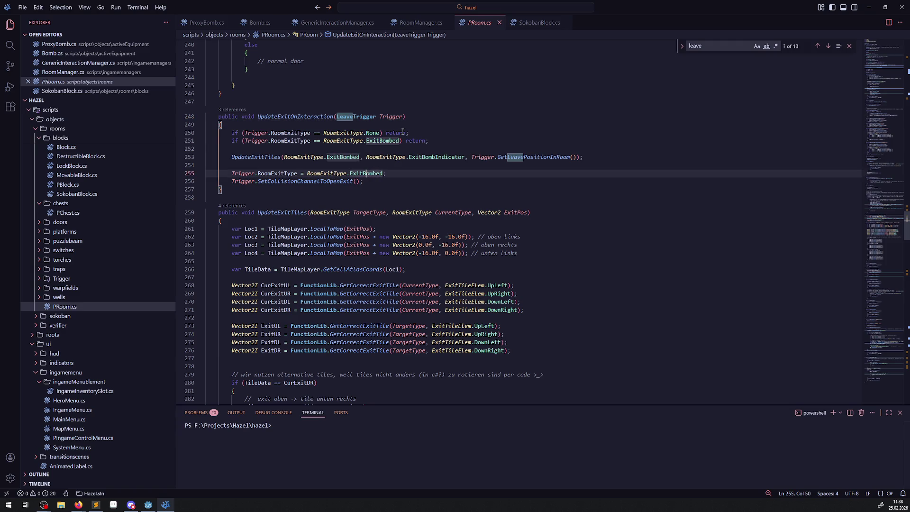
{"action": "double_click", "coordinate": [295, 117]}
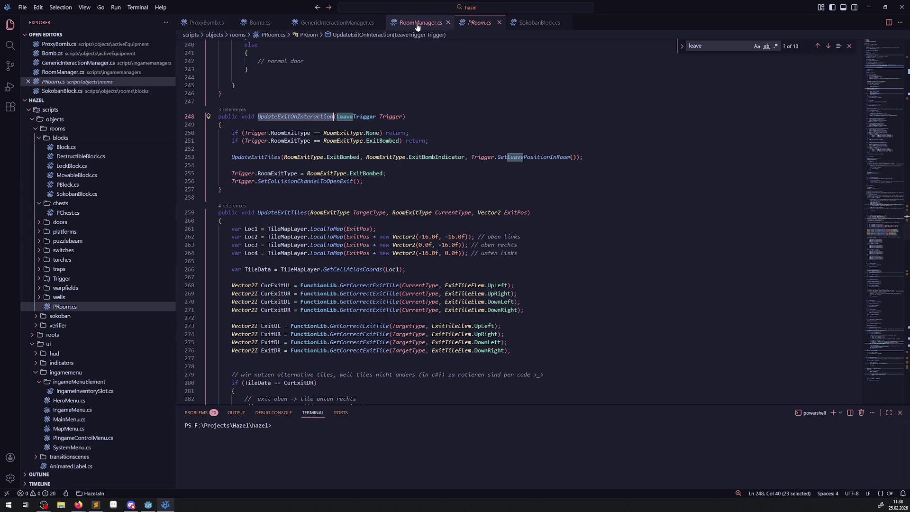
{"action": "mouse_move", "coordinate": [227, 190]}
{"action": "left_mouse_down"}
{"action": "mouse_move", "coordinate": [214, 173]}
{"action": "mouse_move", "coordinate": [210, 112]}
{"action": "left_mouse_up"}
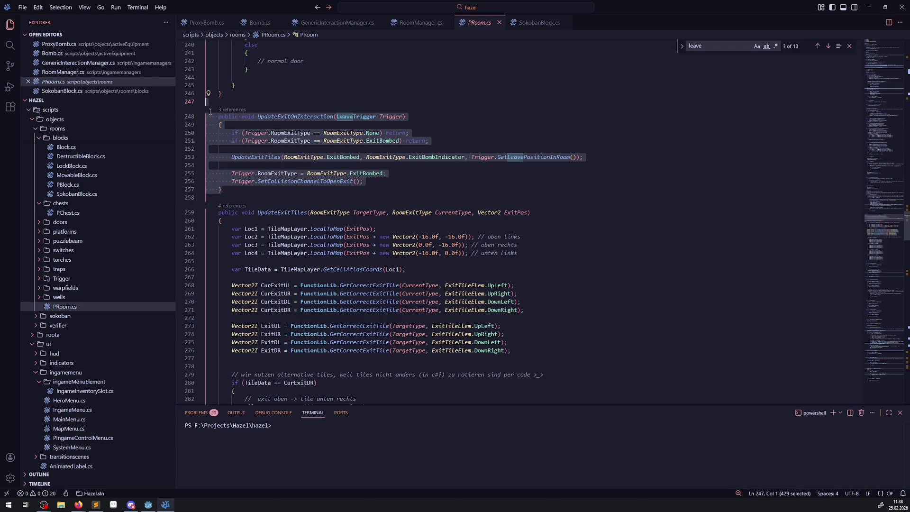
Duplicate the method below itself as UpdateExitOnBombing and save PRoom.cs.
{"action": "key", "text": "ctrl+c"}
{"action": "left_click", "coordinate": [245, 191]}
{"action": "key", "text": "Return"}
{"action": "key", "text": "Return"}
{"action": "key", "text": "ctrl+v"}
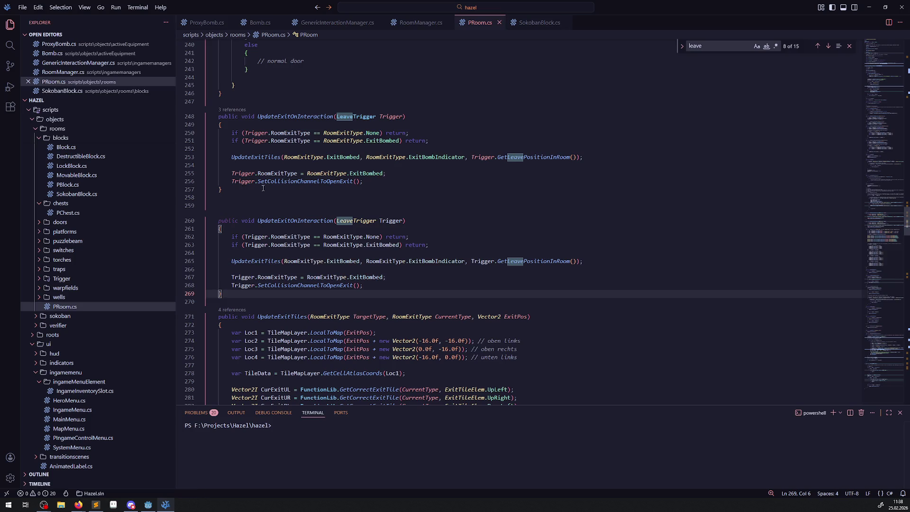
{"action": "left_click_drag", "start_coordinate": [299, 220], "coordinate": [334, 220]}
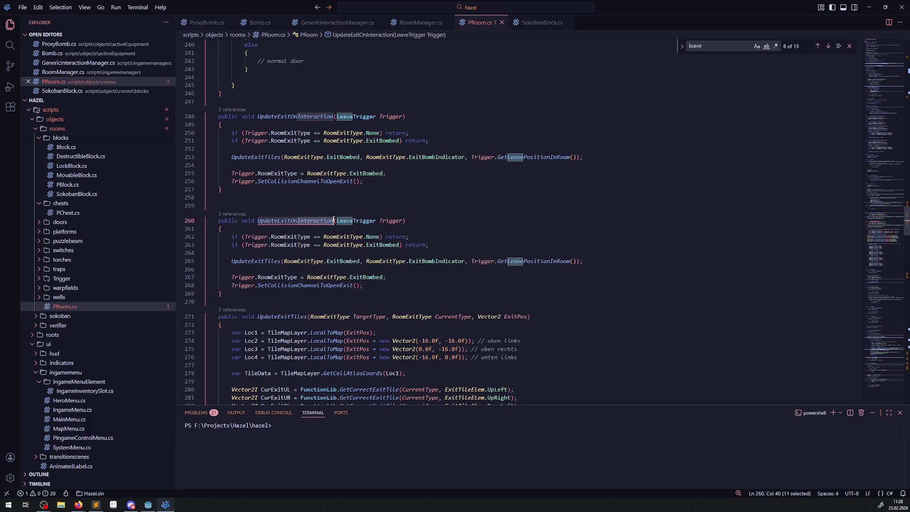
{"action": "type", "text": "Bombing"}
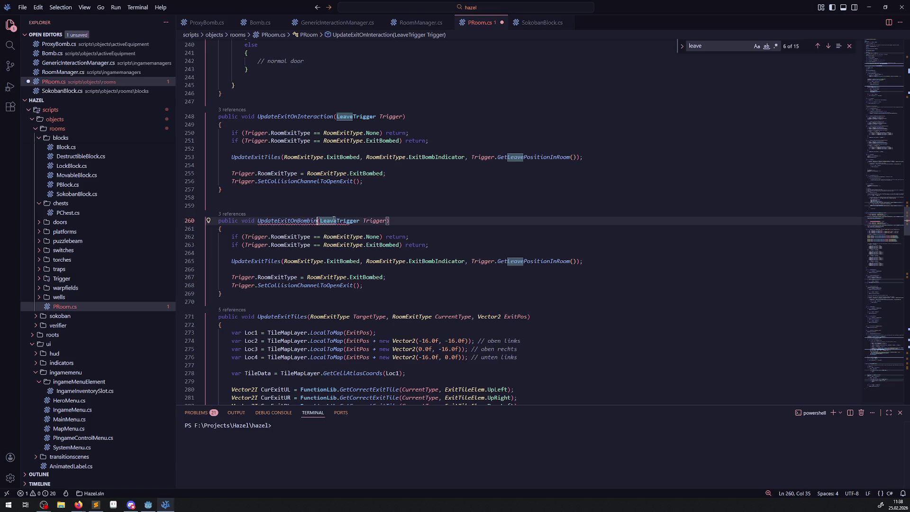
{"action": "key", "text": "ctrl+s"}
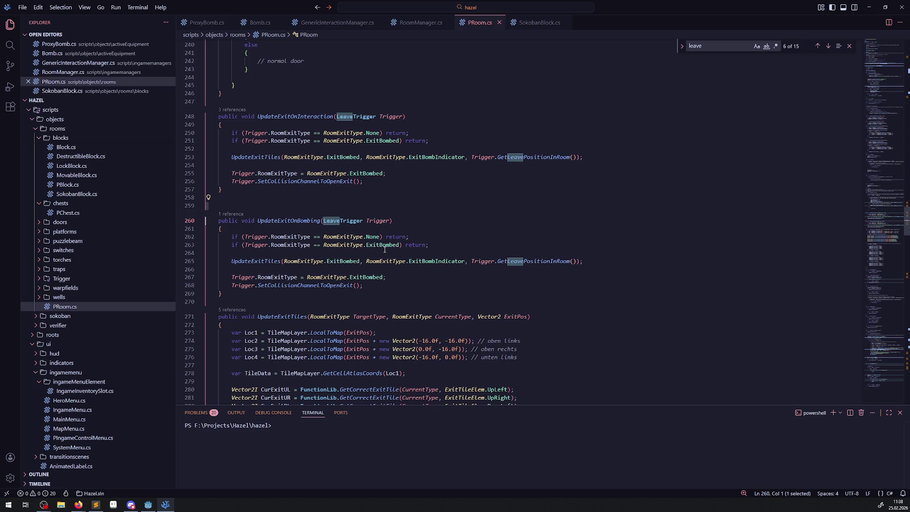
Add a copy of the ExitBombed check that compares RoomExitType with ExitBombIndicator.
{"action": "left_click", "coordinate": [438, 246]}
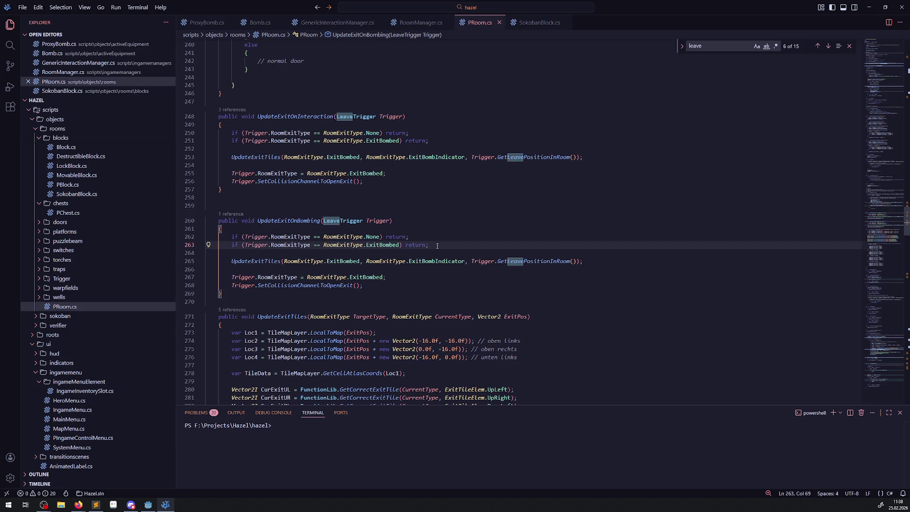
{"action": "key", "text": "shift+alt+Down"}
{"action": "double_click", "coordinate": [382, 253]}
{"action": "key", "text": "BackSpace"}
{"action": "key", "text": "ctrl+space"}
{"action": "key", "text": "Down"}
{"action": "key", "text": "Down"}
{"action": "key", "text": "Down"}
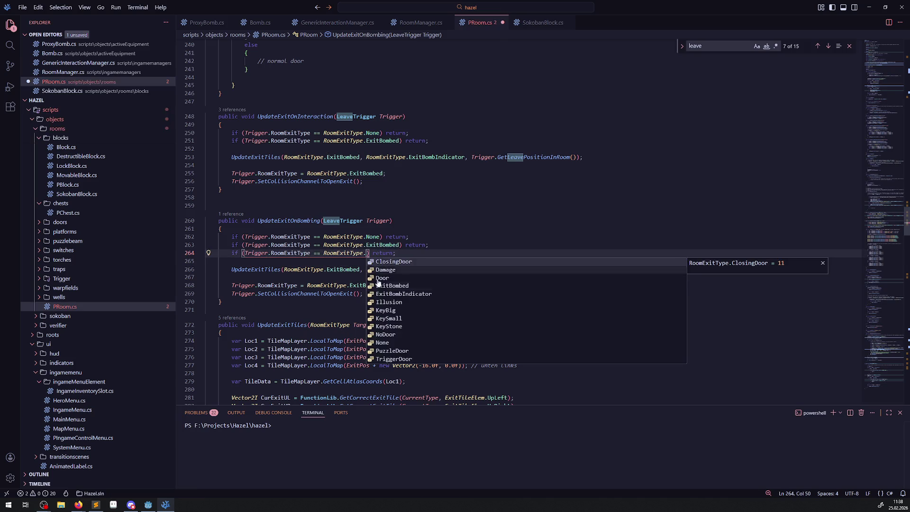
{"action": "key", "text": "Return"}
Make it a not-equal check, delete the None and ExitBombed checks, save, and view GenericInteractionManager.cs.
{"action": "left_click", "coordinate": [316, 252]}
{"action": "key", "text": "BackSpace"}
{"action": "type", "text": "!"}
{"action": "left_click_drag", "start_coordinate": [437, 245], "coordinate": [209, 237]}
{"action": "key", "text": "BackSpace"}
{"action": "key", "text": "BackSpace"}
{"action": "left_click", "coordinate": [331, 212]}
{"action": "key", "text": "ctrl+s"}
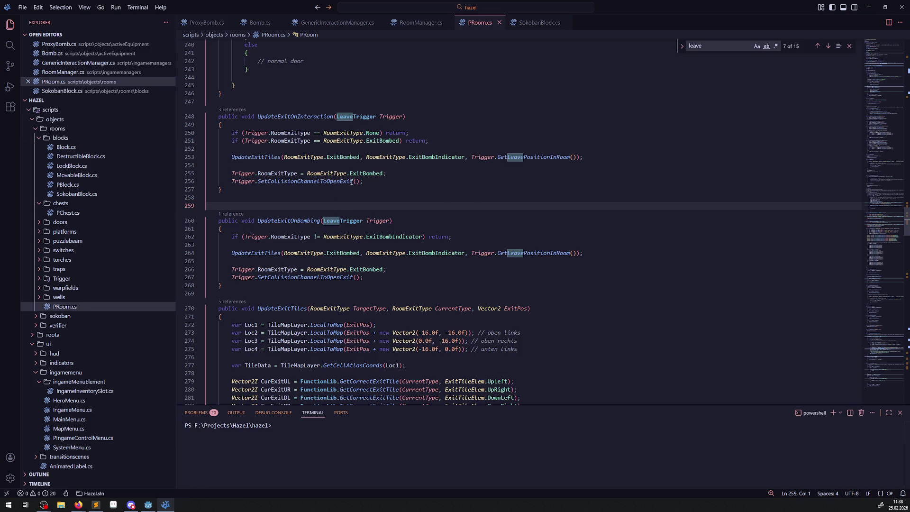
{"action": "left_click_drag", "start_coordinate": [374, 179], "coordinate": [218, 133]}
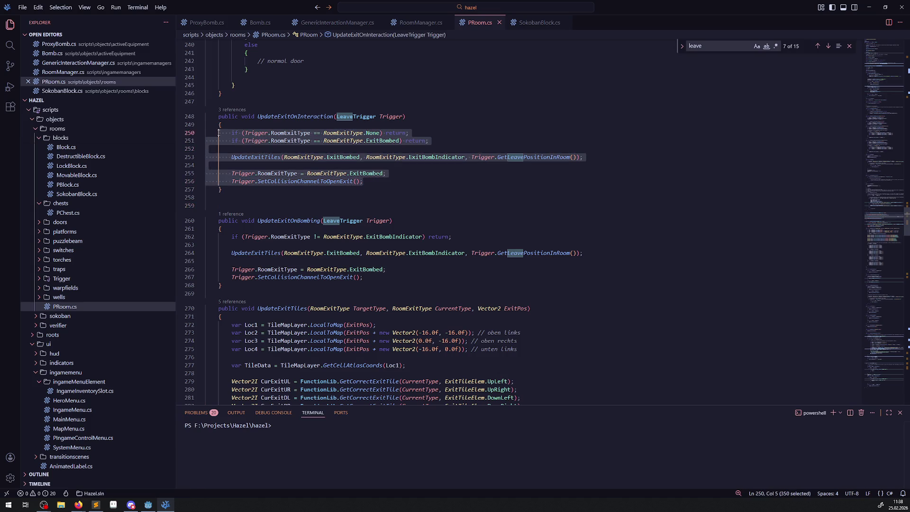
{"action": "left_click", "coordinate": [338, 23]}
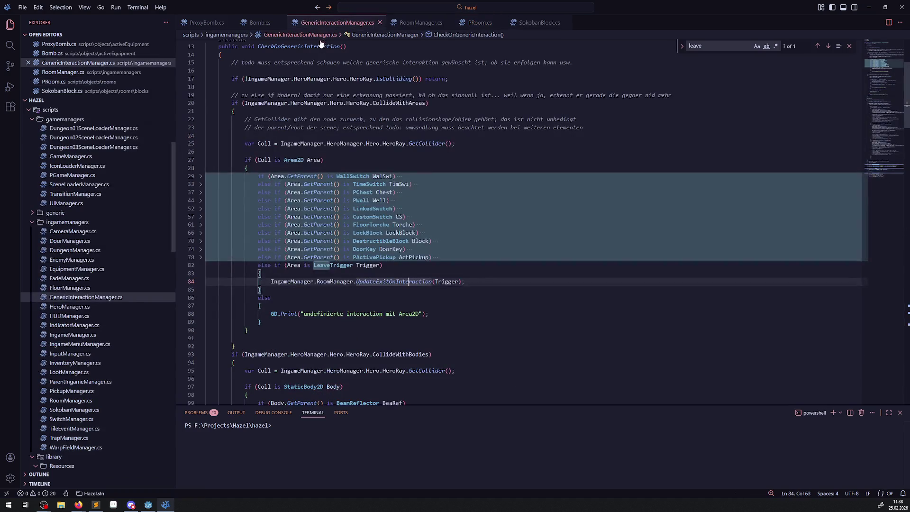
Compare RoomManager's UpdateExitOnInteraction with PRoom's UpdateExitOnBombing method before editing Bomb.cs.
{"action": "left_click", "coordinate": [417, 22]}
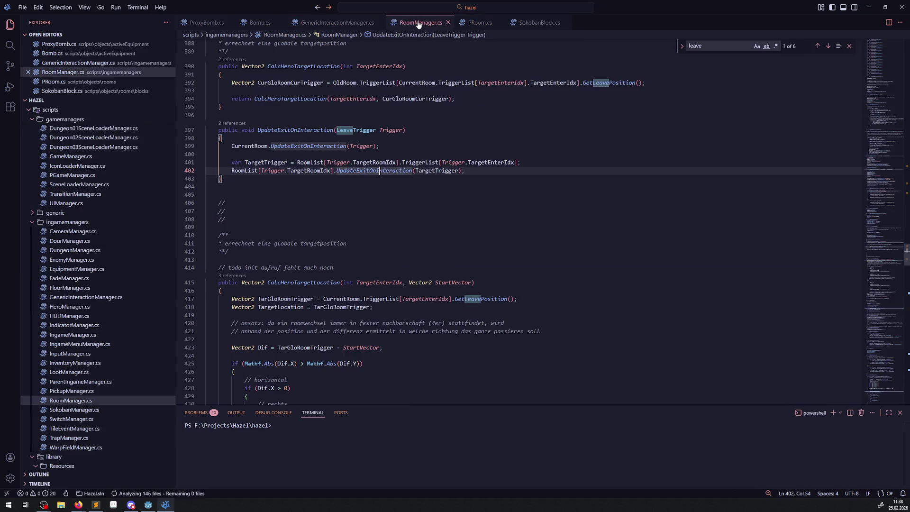
{"action": "left_click", "coordinate": [477, 24]}
{"action": "left_click", "coordinate": [294, 197]}
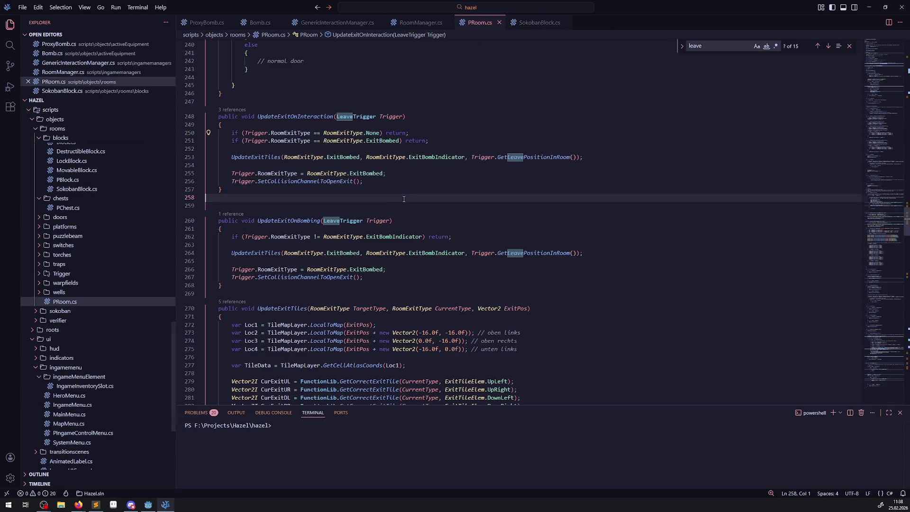
{"action": "double_click", "coordinate": [288, 220]}
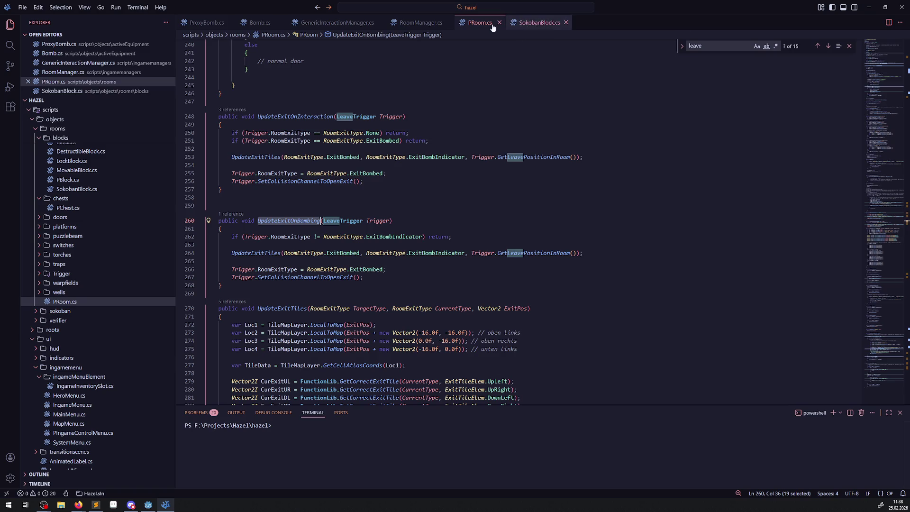
{"action": "left_click", "coordinate": [261, 23]}
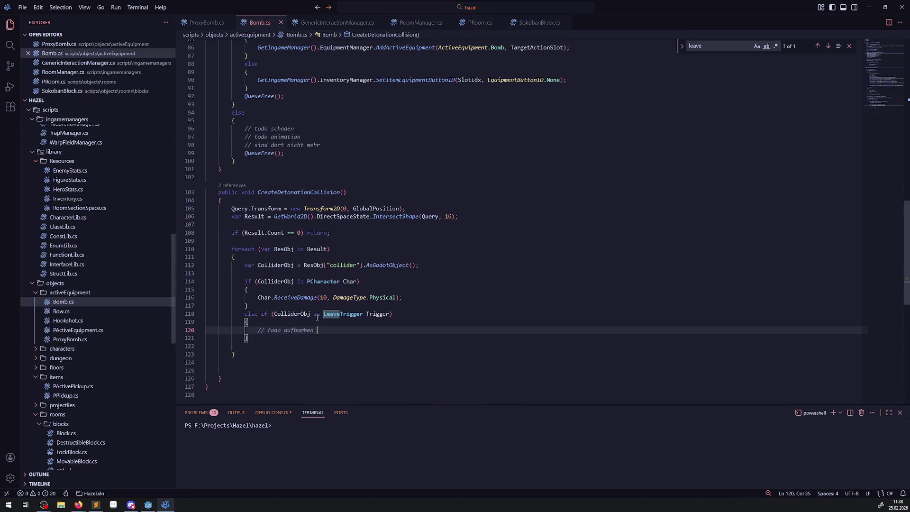
Under the aufbomben todo, start a line 'if (Trigger.GetParent())' in Bomb.cs.
{"action": "key", "text": "Return"}
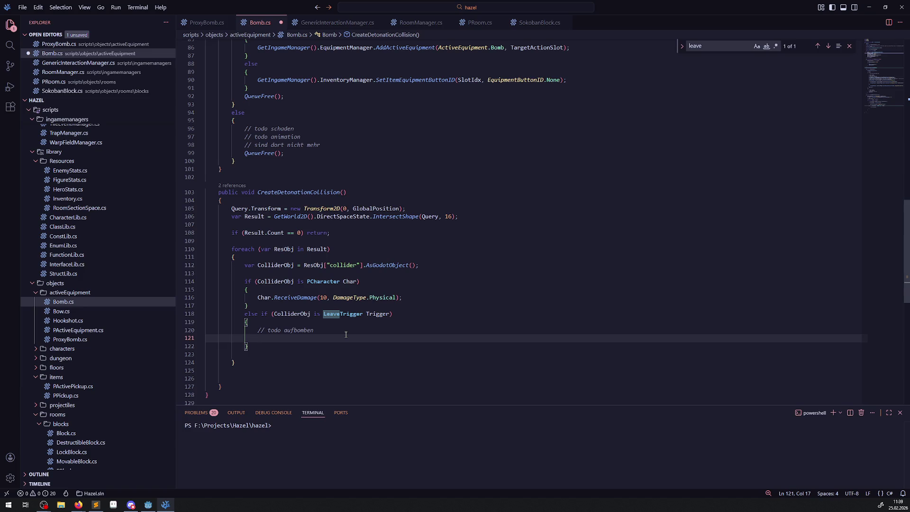
{"action": "type", "text": "Trigger.GetPAr"}
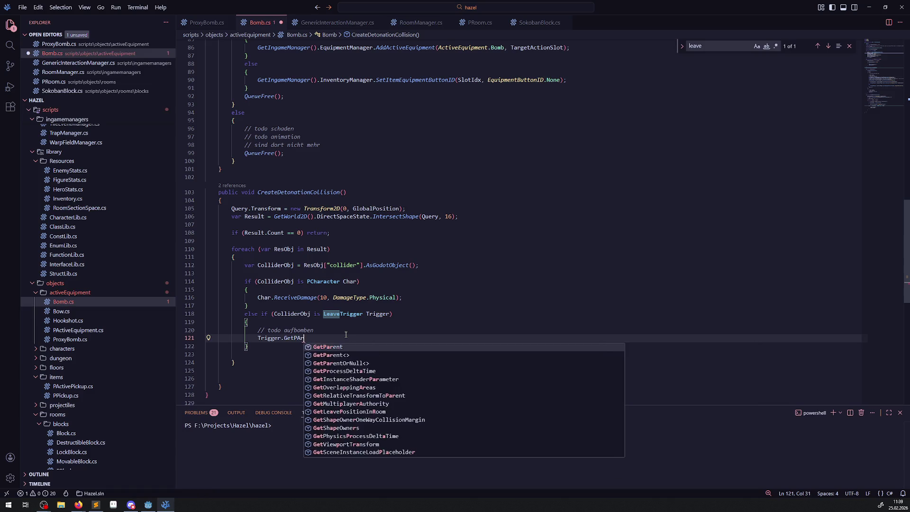
{"action": "key", "text": "Tab"}
{"action": "key", "text": "Home"}
{"action": "type", "text": "if("}
{"action": "key", "text": "ctrl+Right"}
{"action": "key", "text": "End"}
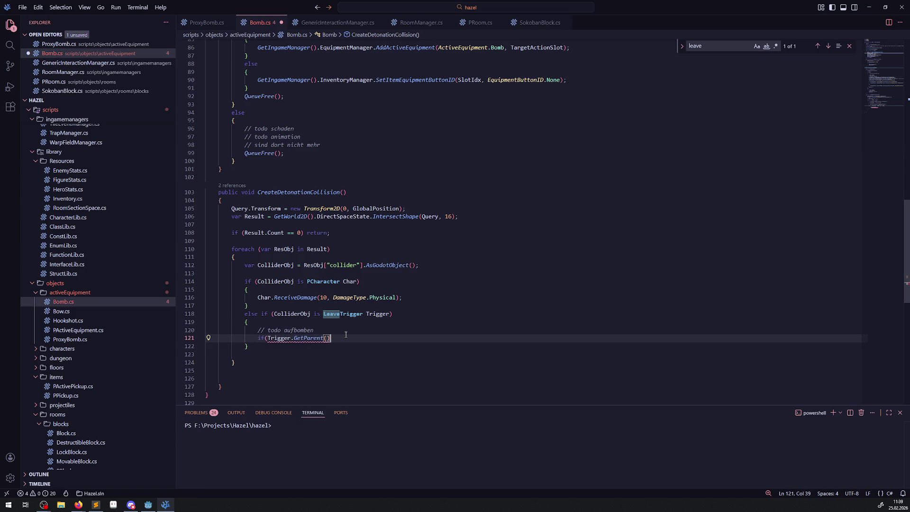
{"action": "type", "text": ")"}
{"action": "key", "text": "ctrl+Left"}
Extend the condition with 'is PRoom Room', add an UpdateExitOnBombing(); call, and save.
{"action": "key", "text": "Right"}
{"action": "key", "text": "Right"}
{"action": "type", "text": "is PRoom Room"}
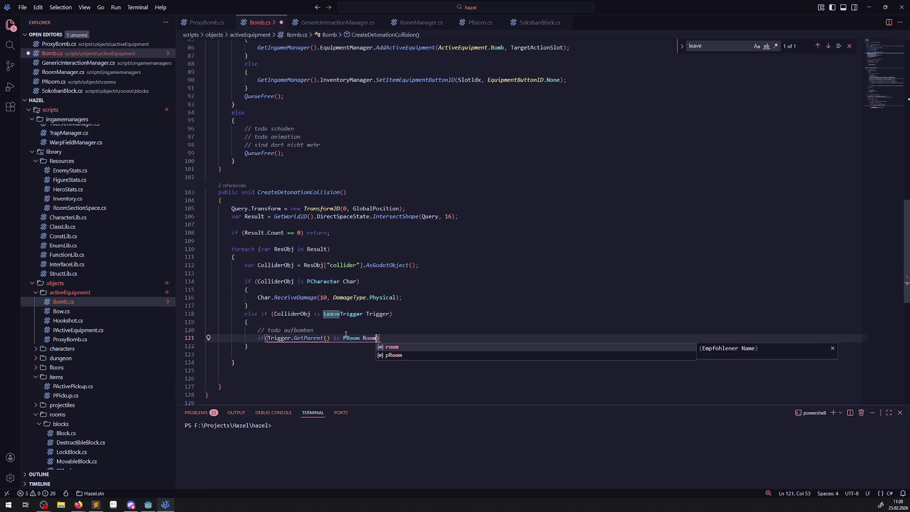
{"action": "key", "text": "End"}
{"action": "type", "text": "UpdateExitOnBombing"}
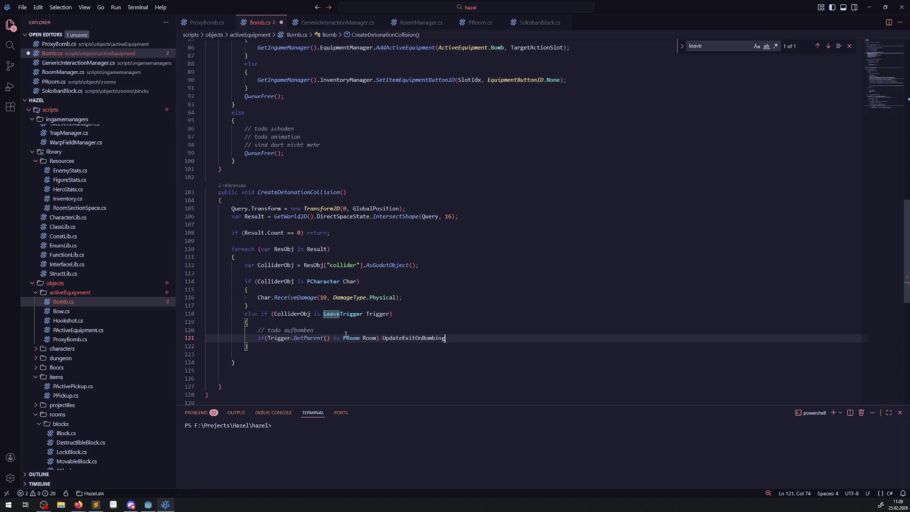
{"action": "type", "text": "();"}
{"action": "key", "text": "ctrl+s"}
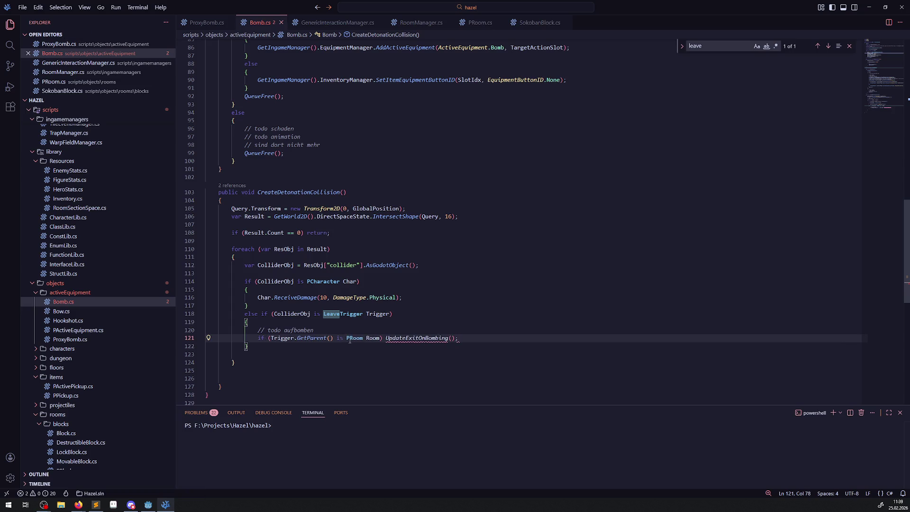
Complete the call as Room.UpdateExitOnBombing(Trigger) on line 121.
{"action": "type", "text": "Room."}
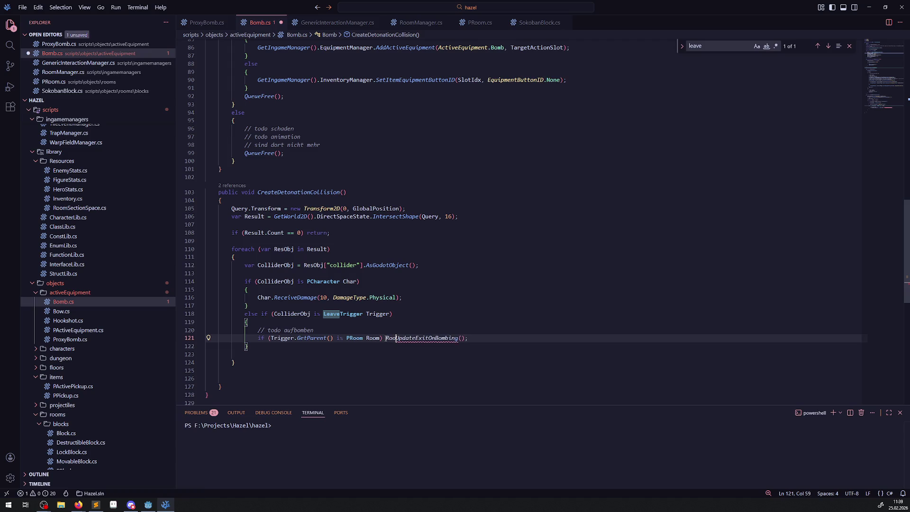
{"action": "left_click", "coordinate": [468, 338]}
{"action": "type", "text": "Trigger"}
{"action": "left_click", "coordinate": [494, 287]}
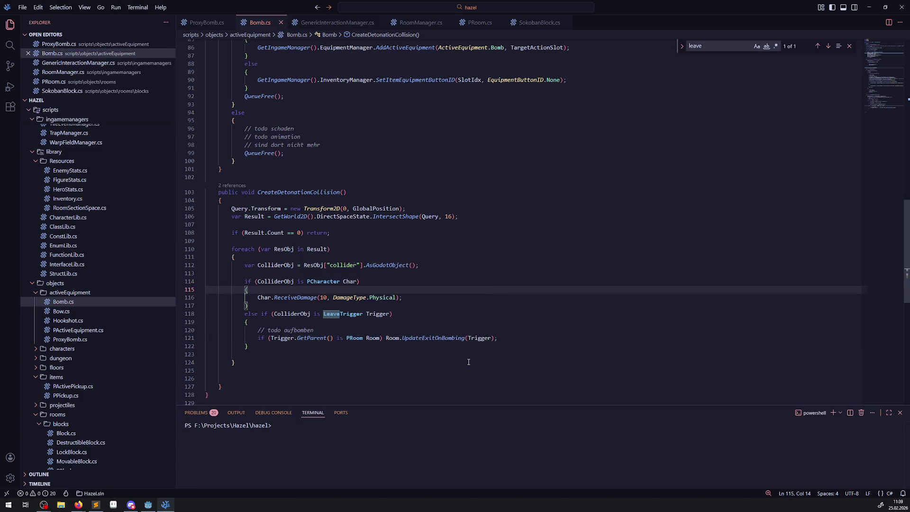
{"action": "left_click", "coordinate": [148, 505]}
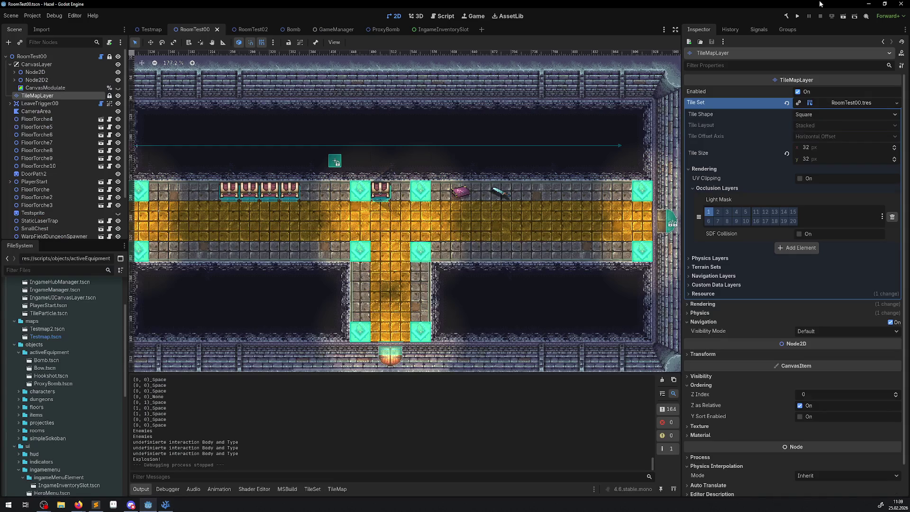
Build the .NET project, run the game, and walk the corridor up into the next room.
{"action": "left_click", "coordinate": [786, 16]}
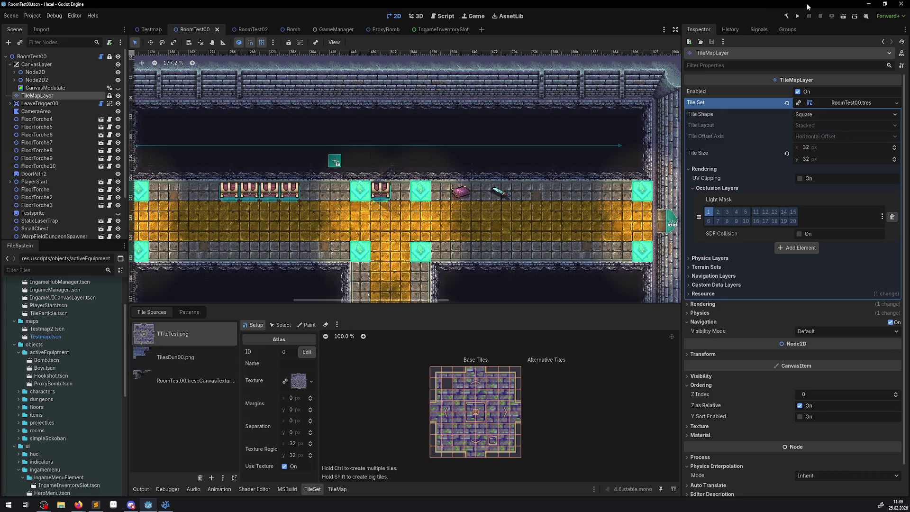
{"action": "left_click", "coordinate": [798, 16]}
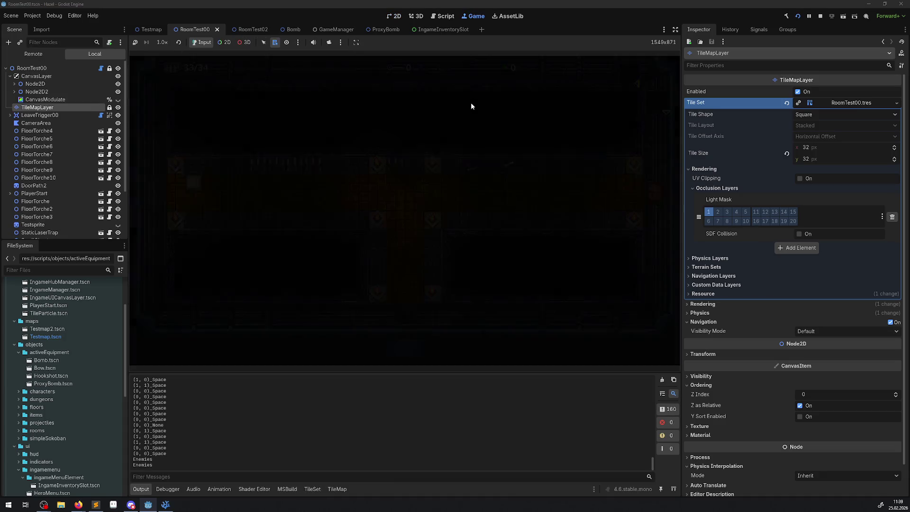
{"action": "key", "text": "Left"}
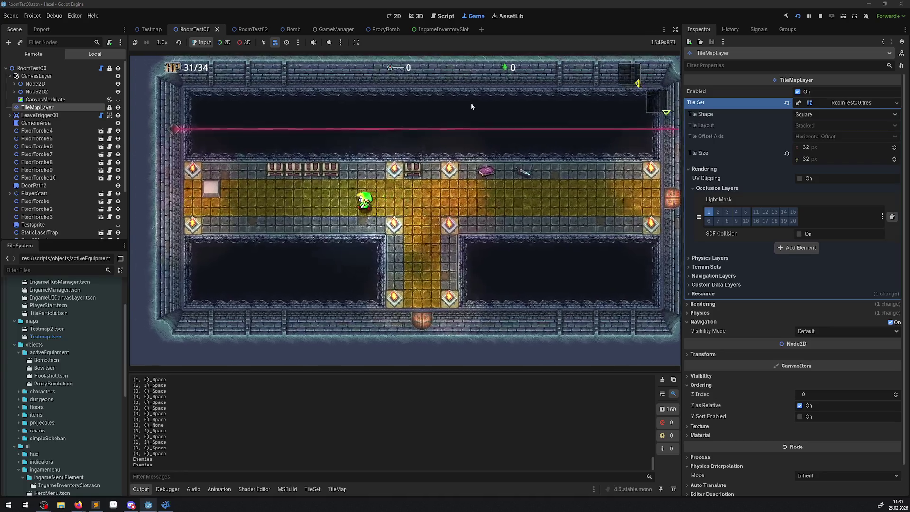
{"action": "key", "text": "Right"}
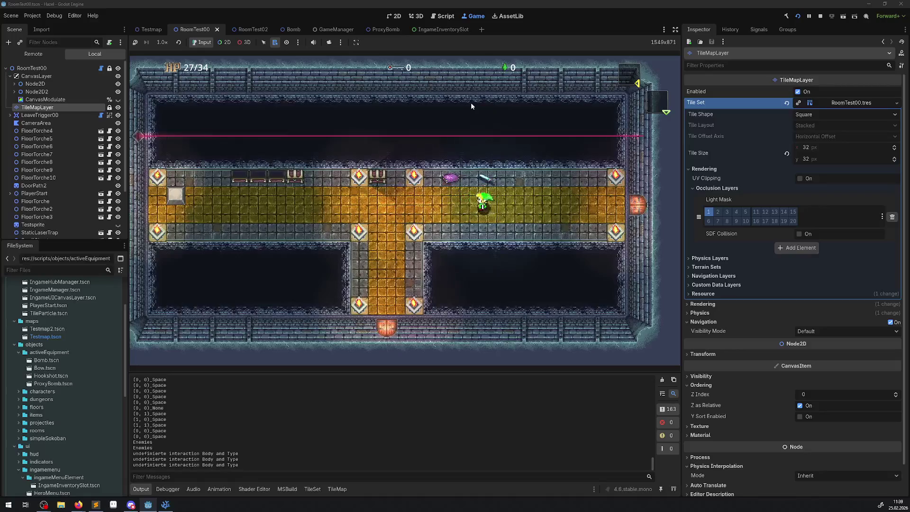
{"action": "key", "text": "Left"}
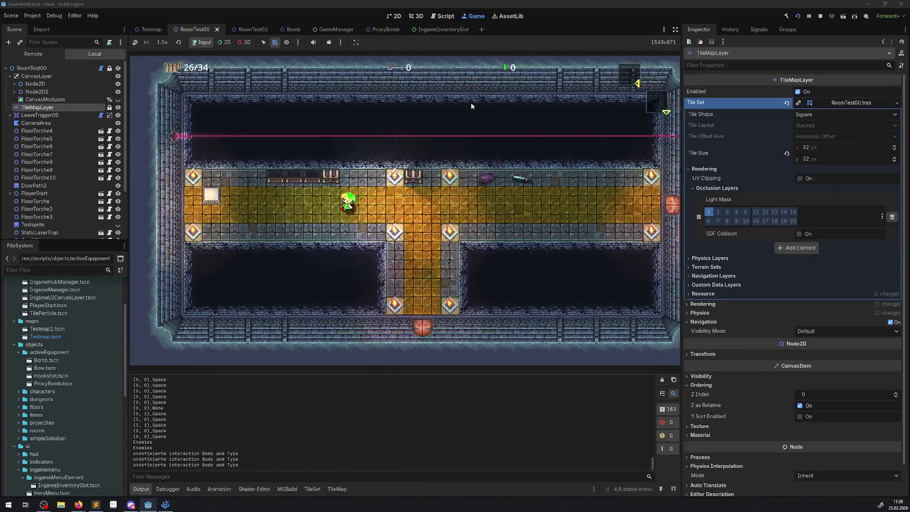
{"action": "key", "text": "Left"}
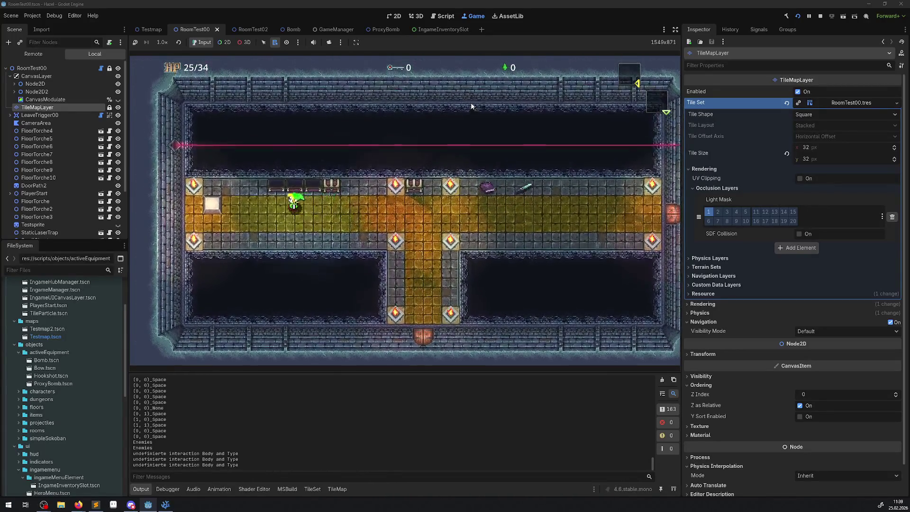
{"action": "key", "text": "Left"}
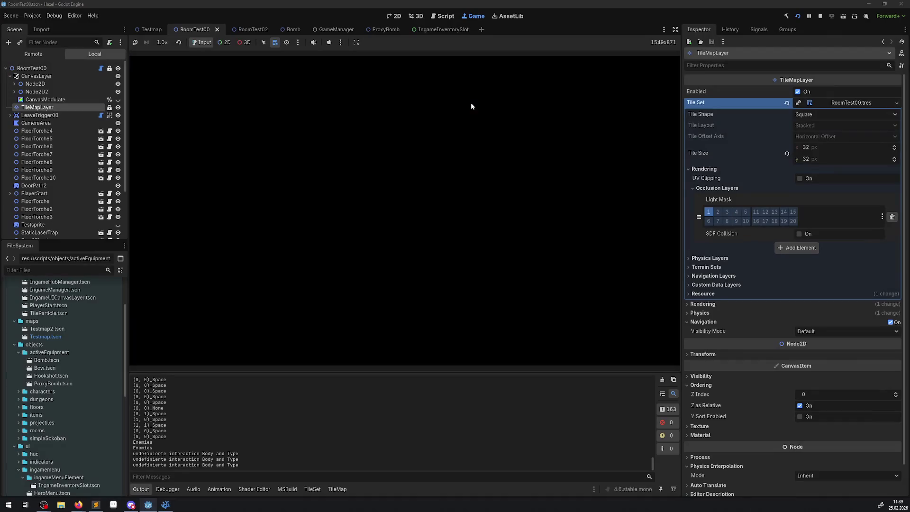
{"action": "key", "text": "Up"}
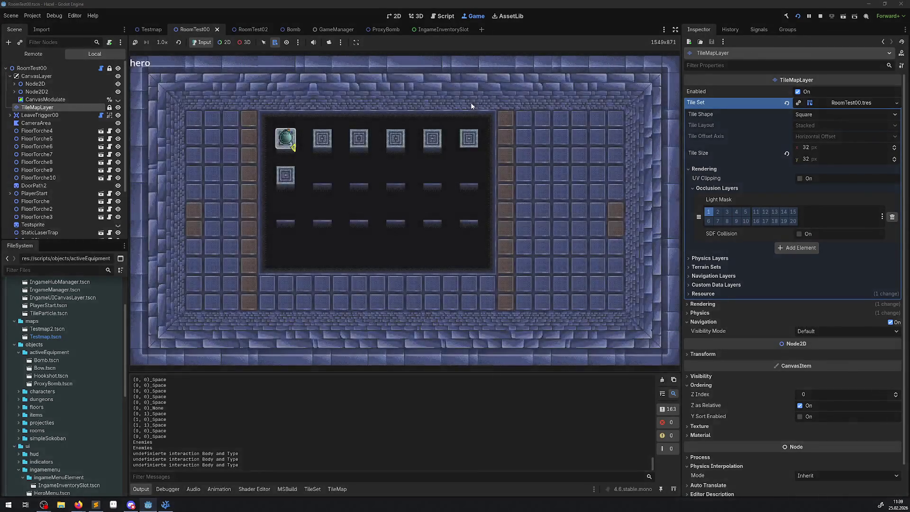
Collect a key, unlock the lower door, and walk through into the next room.
{"action": "key", "text": "Up"}
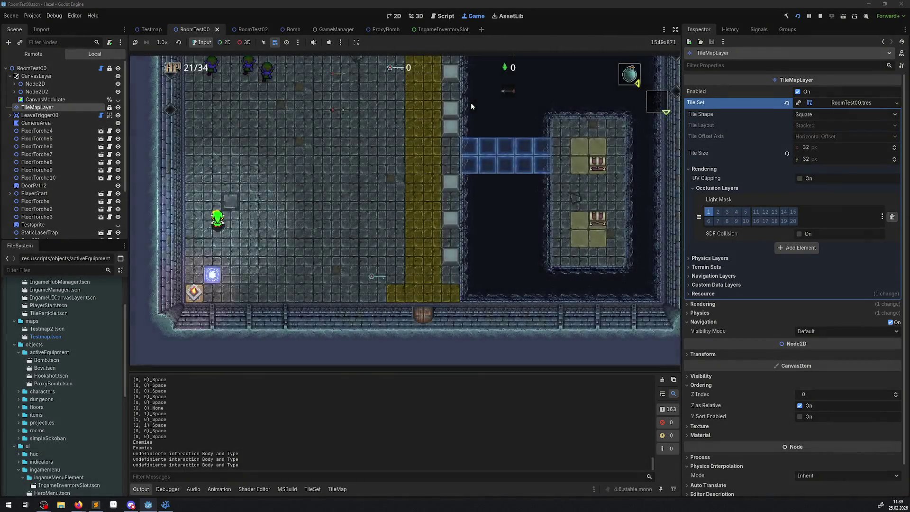
{"action": "key", "text": "Down"}
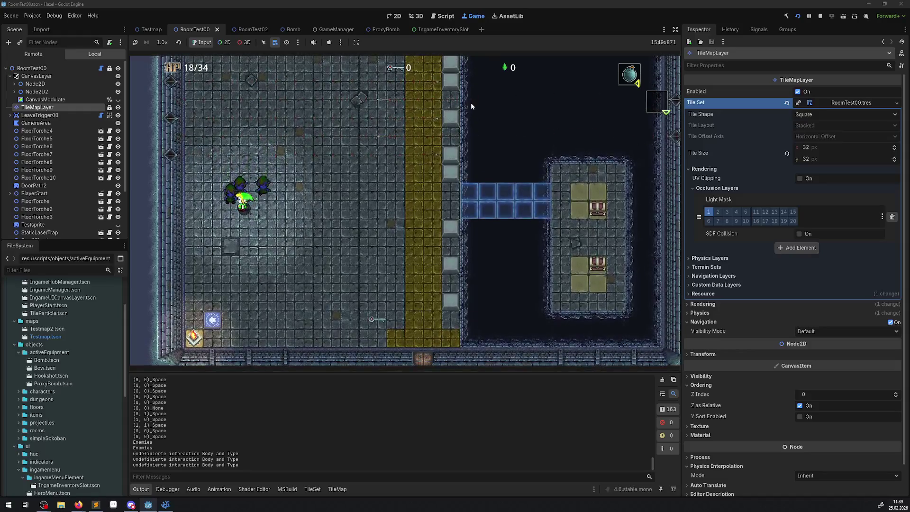
{"action": "key", "text": "Up"}
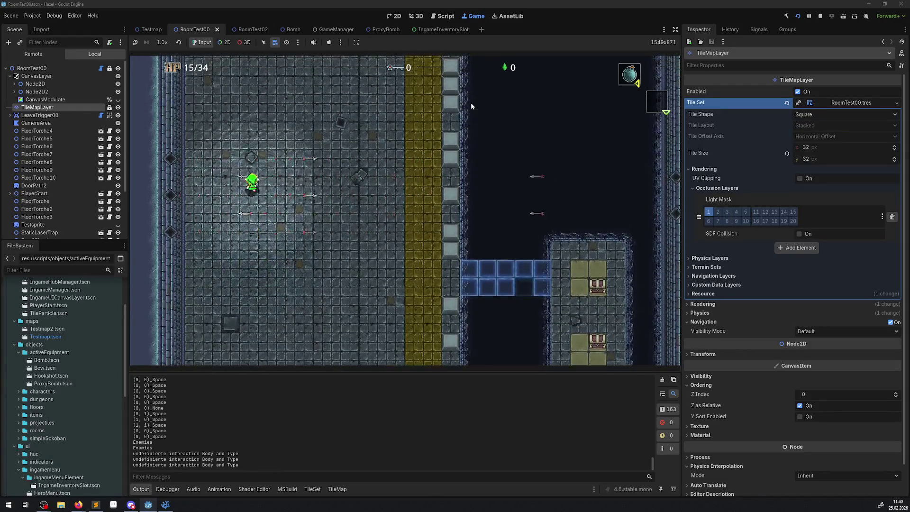
{"action": "key", "text": "Up"}
{"action": "key", "text": "Right"}
{"action": "key", "text": "Right"}
{"action": "key", "text": "Down"}
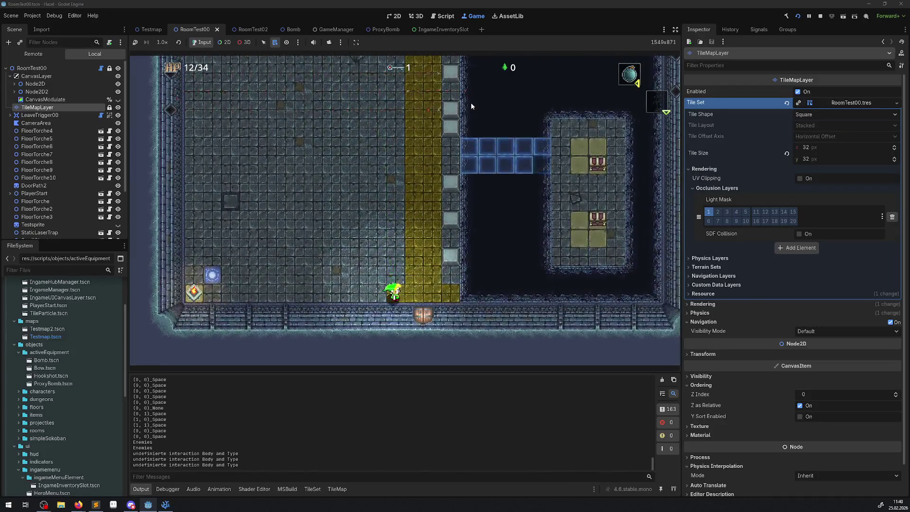
{"action": "key", "text": "Right"}
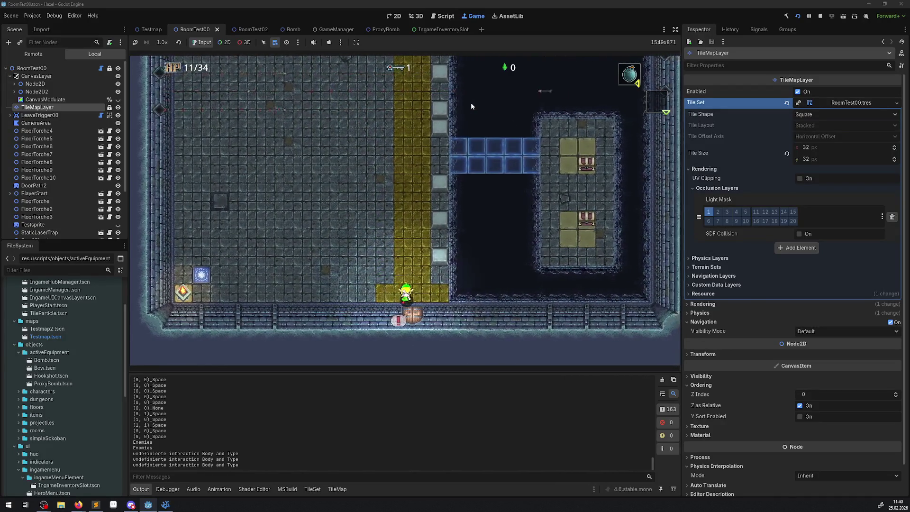
{"action": "key", "text": "Down"}
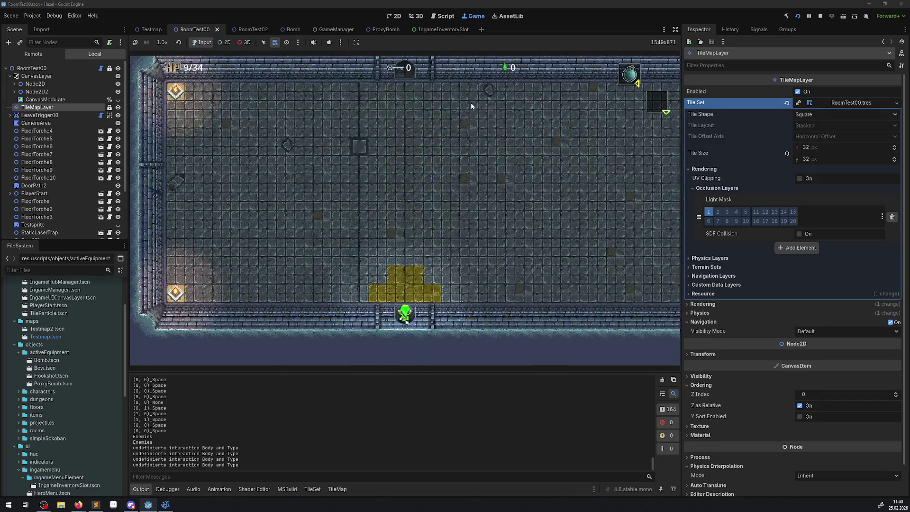
{"action": "key", "text": "Up"}
{"action": "key", "text": "Left"}
{"action": "key", "text": "Left"}
Place a bomb beside the top door and step away from it.
{"action": "key", "text": "Up"}
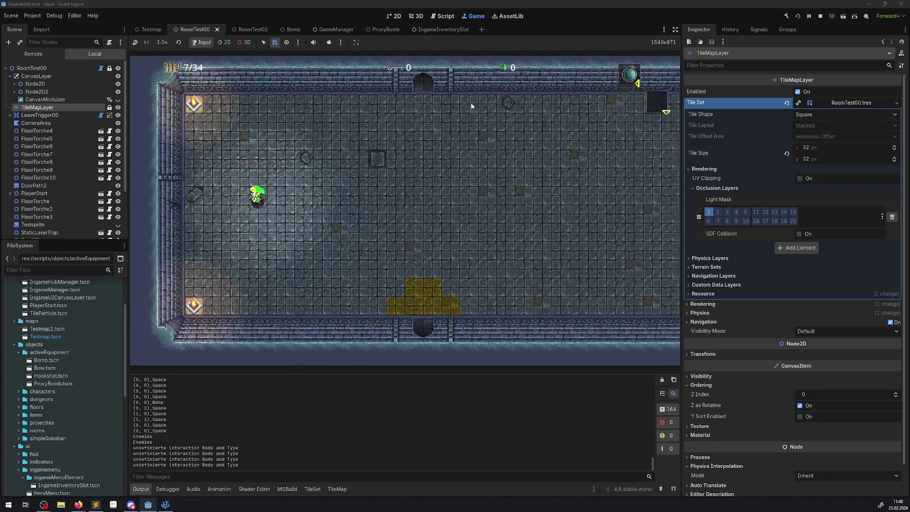
{"action": "key", "text": "Right"}
{"action": "key", "text": "Down"}
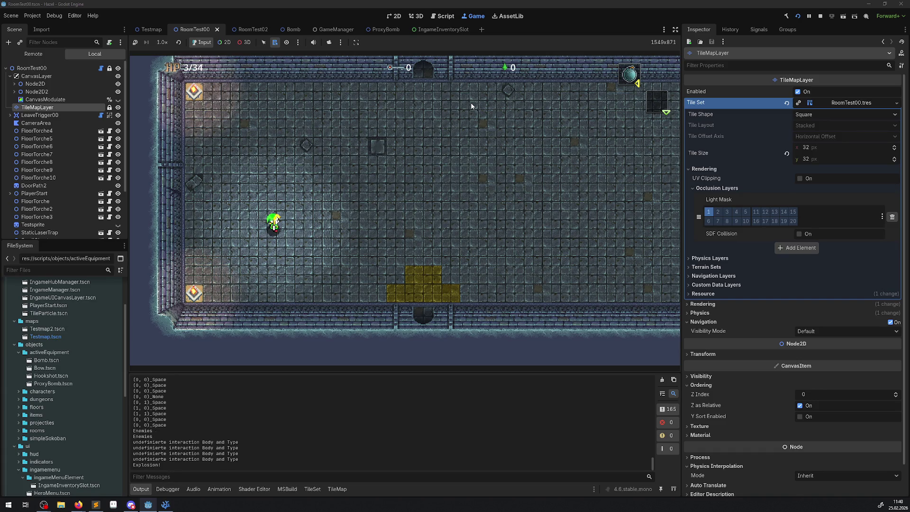
{"action": "key", "text": "Up"}
{"action": "key", "text": "Left"}
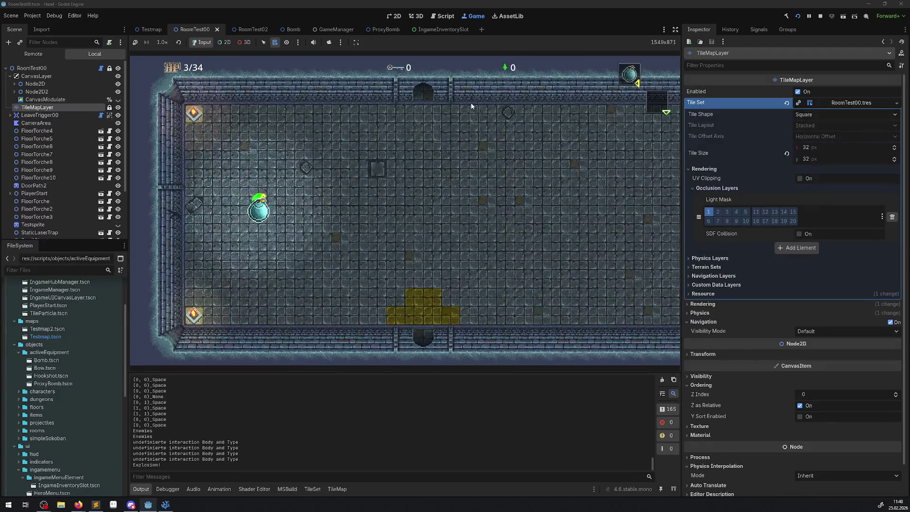
{"action": "key", "text": "Right"}
{"action": "key", "text": "Up"}
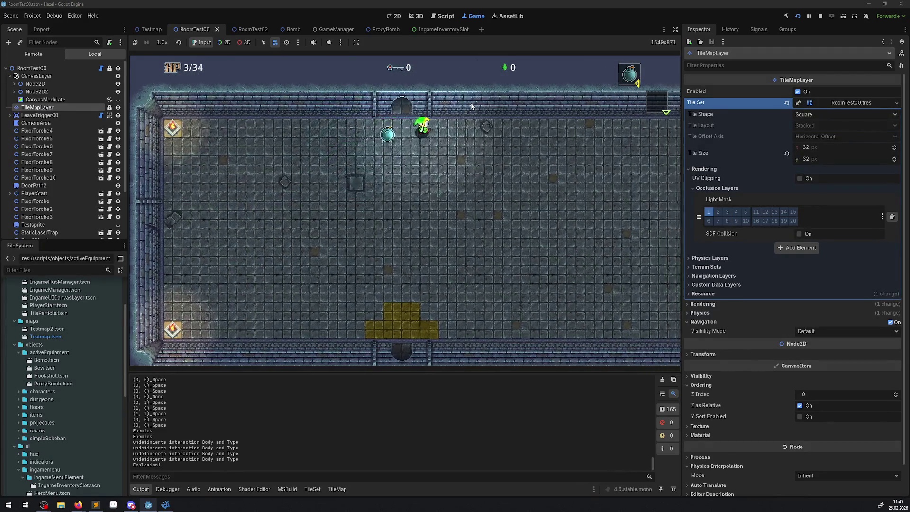
{"action": "key", "text": "Right"}
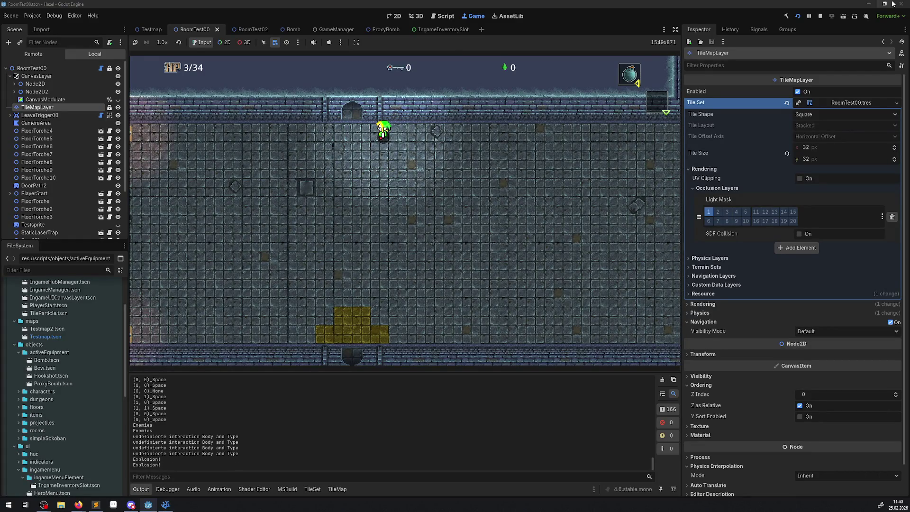
Stop the running game and return to Visual Studio Code.
{"action": "left_click", "coordinate": [820, 15]}
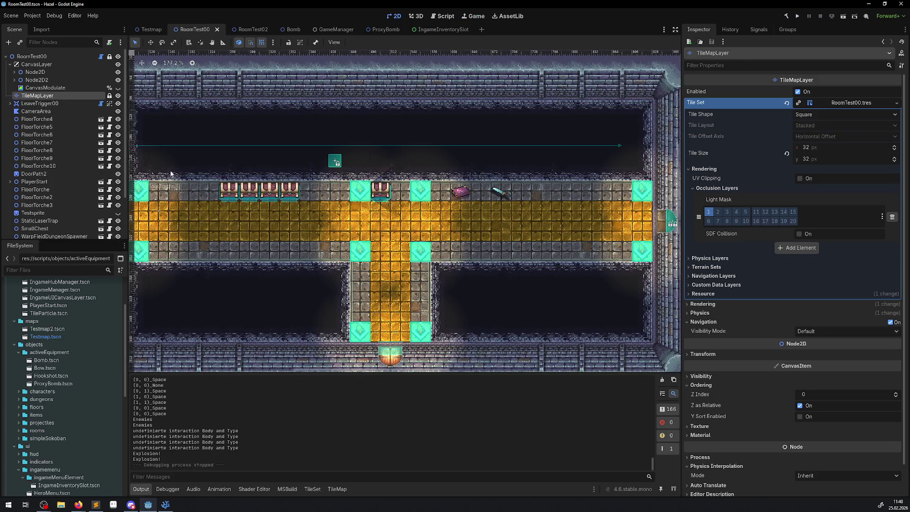
{"action": "scroll", "coordinate": [73, 409], "scroll_direction": "down", "scroll_amount": 5}
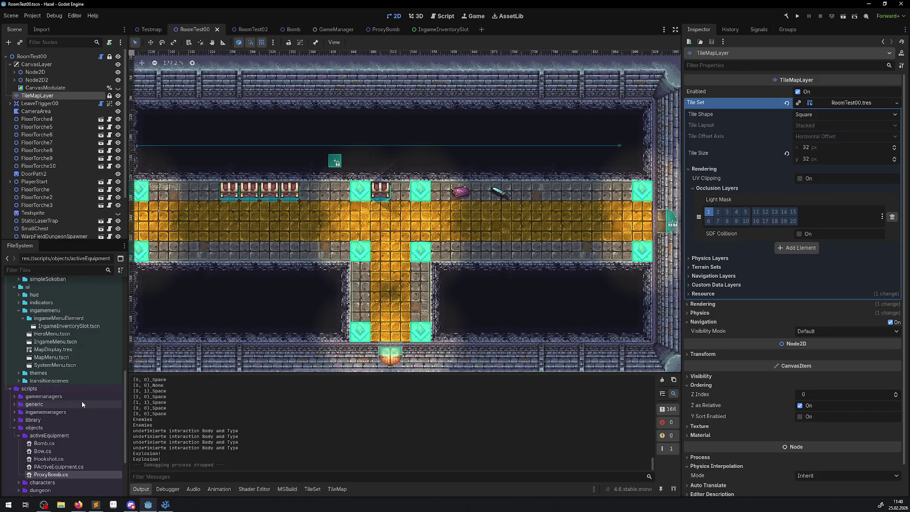
{"action": "left_click", "coordinate": [164, 508]}
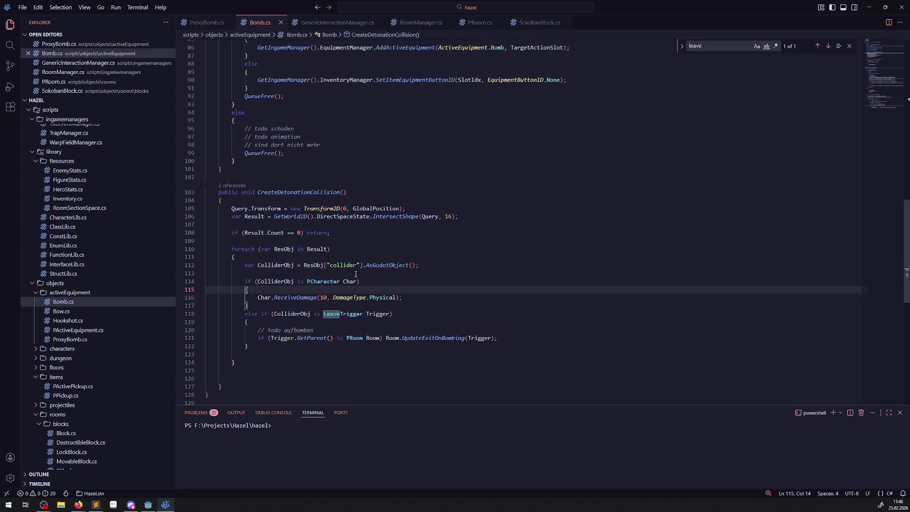
Jump to UpdateExitOnBombing's definition in PRoom.cs, add GD.Print("A"); and save.
{"action": "right_click", "coordinate": [429, 338]}
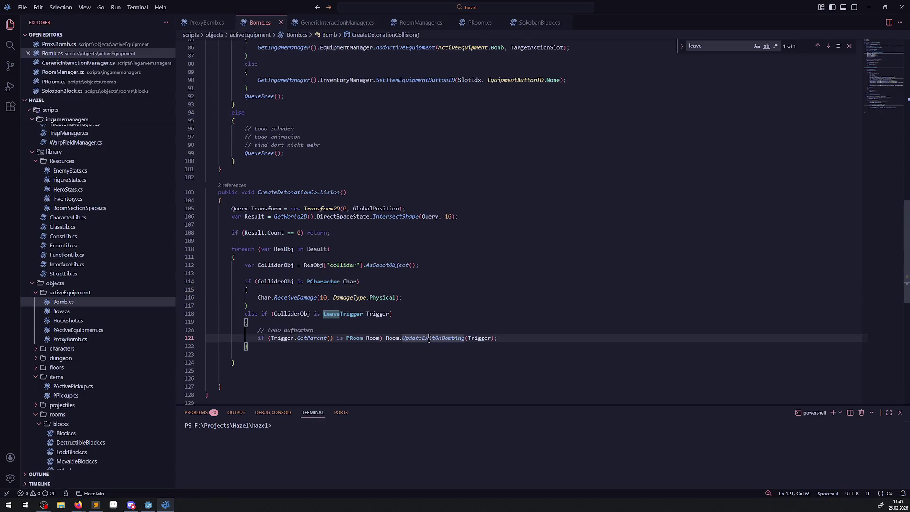
{"action": "left_click", "coordinate": [479, 120]}
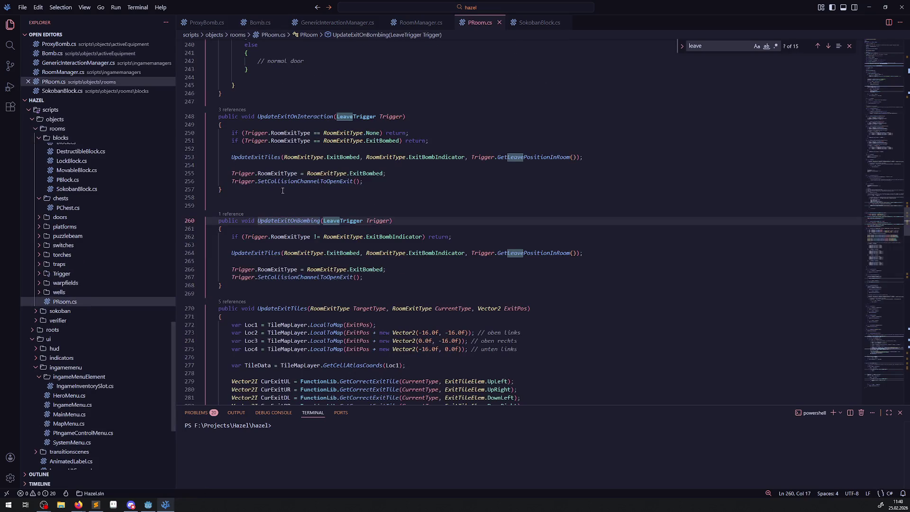
{"action": "left_click", "coordinate": [296, 231]}
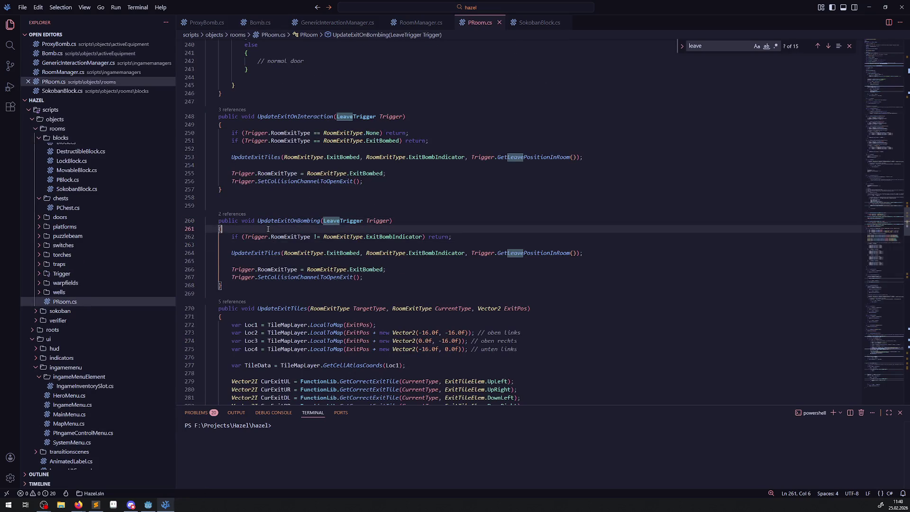
{"action": "key", "text": "Return"}
{"action": "type", "text": "GD.Print(\""}
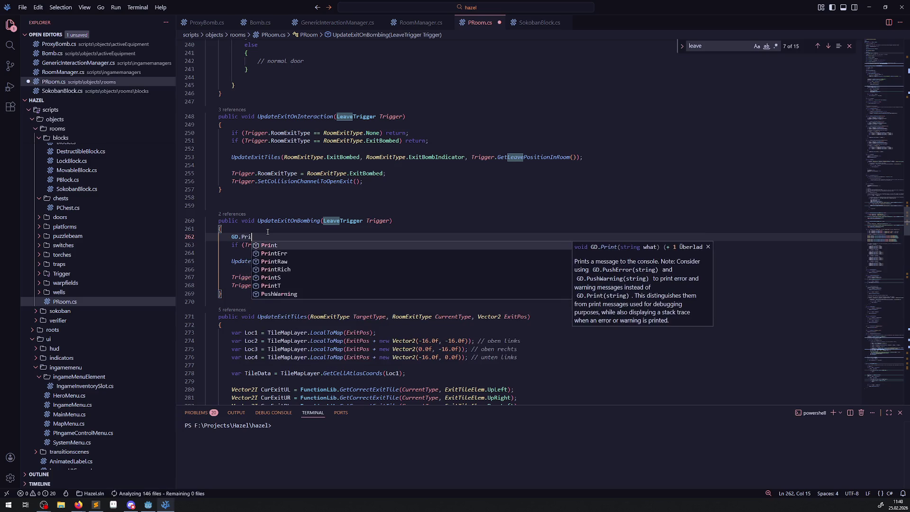
{"action": "type", "text": "A\");"}
{"action": "key", "text": "ctrl+s"}
Copy the print below the exit-type check, change it to "B", and save PRoom.cs.
{"action": "left_click_drag", "start_coordinate": [277, 237], "coordinate": [220, 235]}
{"action": "key", "text": "ctrl+c"}
{"action": "left_click", "coordinate": [241, 253]}
{"action": "key", "text": "ctrl+v"}
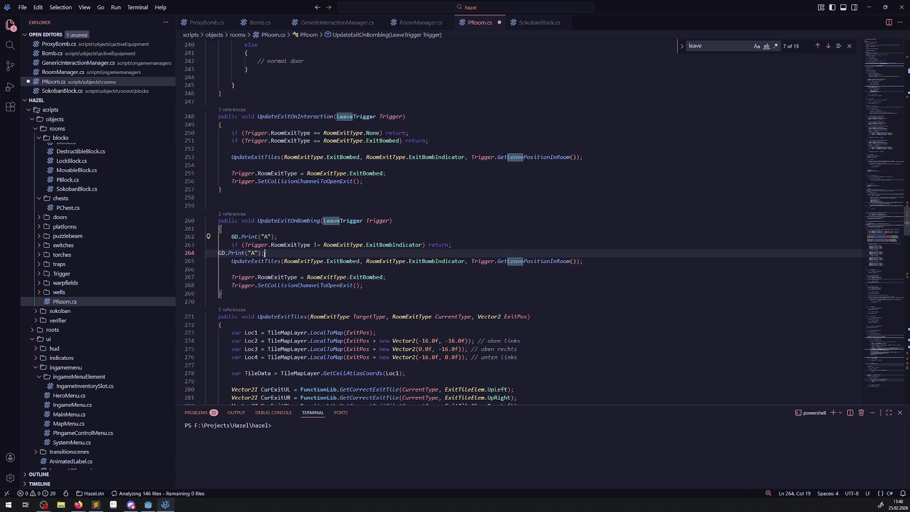
{"action": "double_click", "coordinate": [253, 253]}
{"action": "key", "text": "ctrl+s"}
{"action": "left_click", "coordinate": [148, 504]}
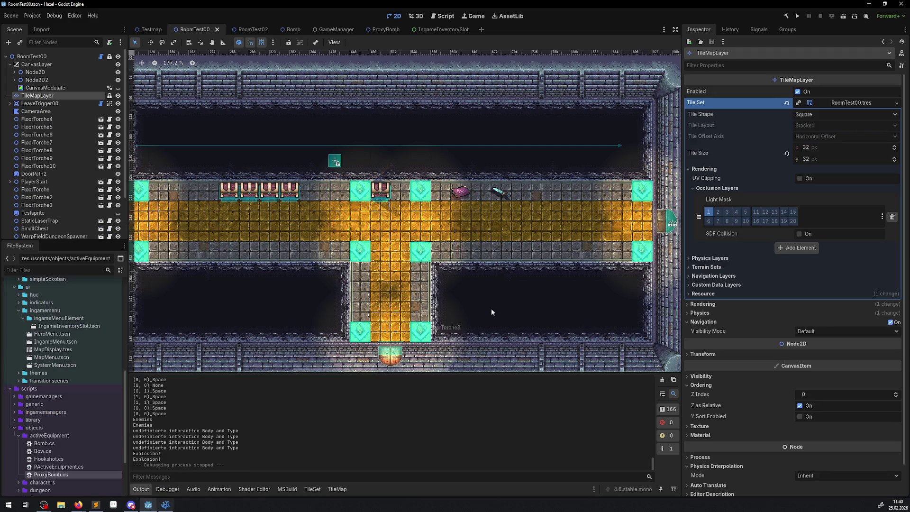
Rebuild the .NET project with the debug prints and switch to the RoomTest02 scene tab.
{"action": "left_click", "coordinate": [788, 16]}
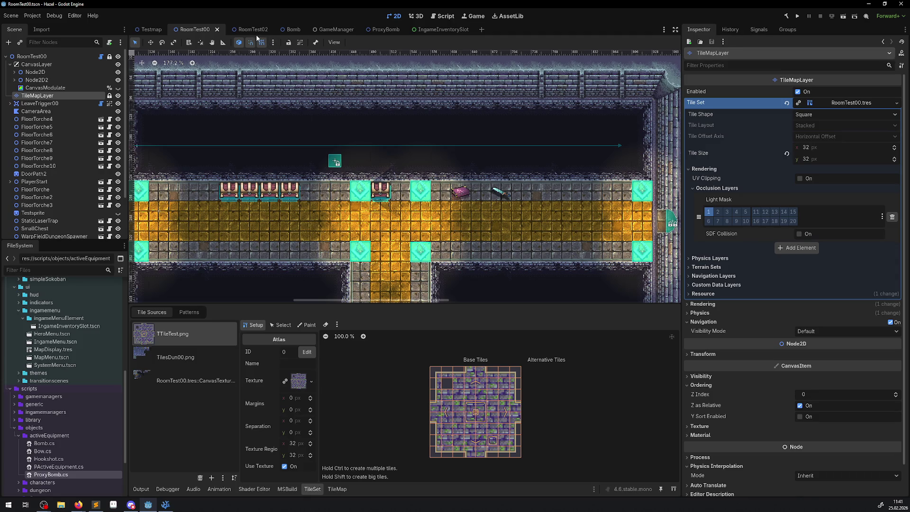
{"action": "left_click", "coordinate": [243, 30]}
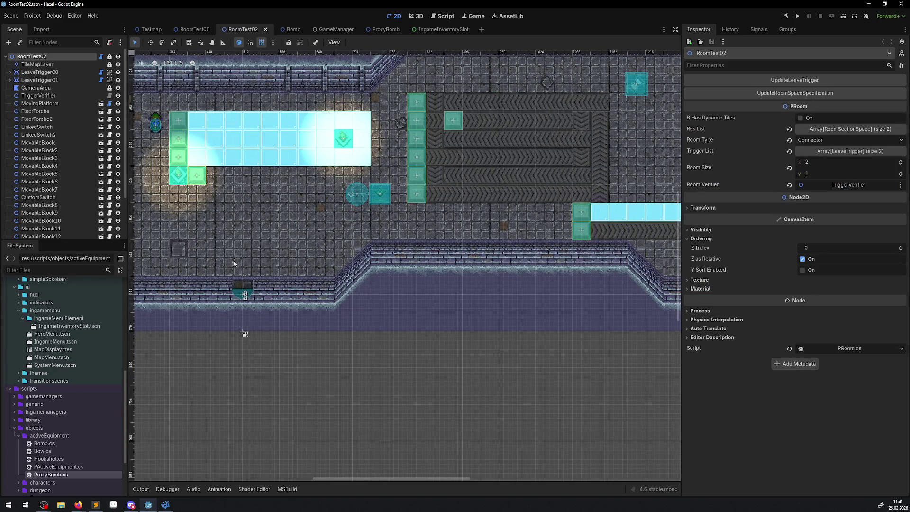
Pan and zoom the canvas to center the RoomTest02 room, then run the game.
{"action": "scroll", "coordinate": [260, 287], "scroll_direction": "up", "scroll_amount": 2}
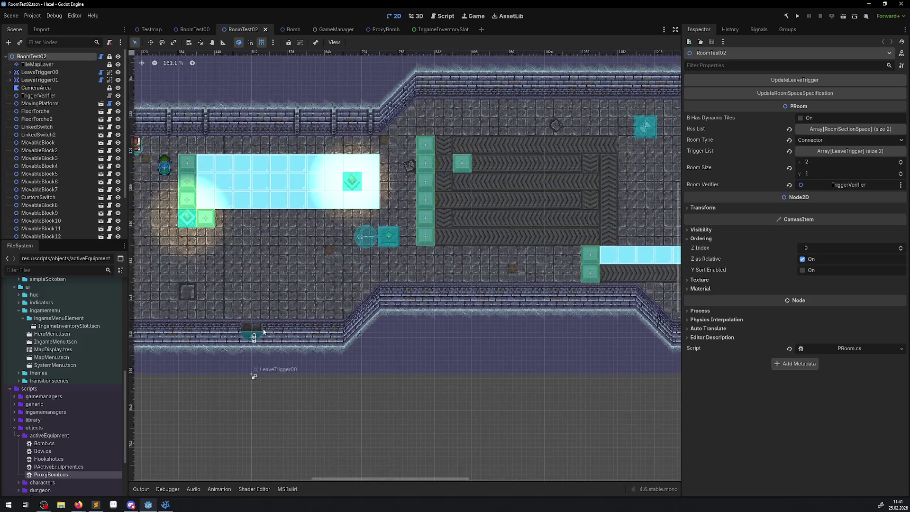
{"action": "scroll", "coordinate": [245, 363], "scroll_direction": "down", "scroll_amount": 2}
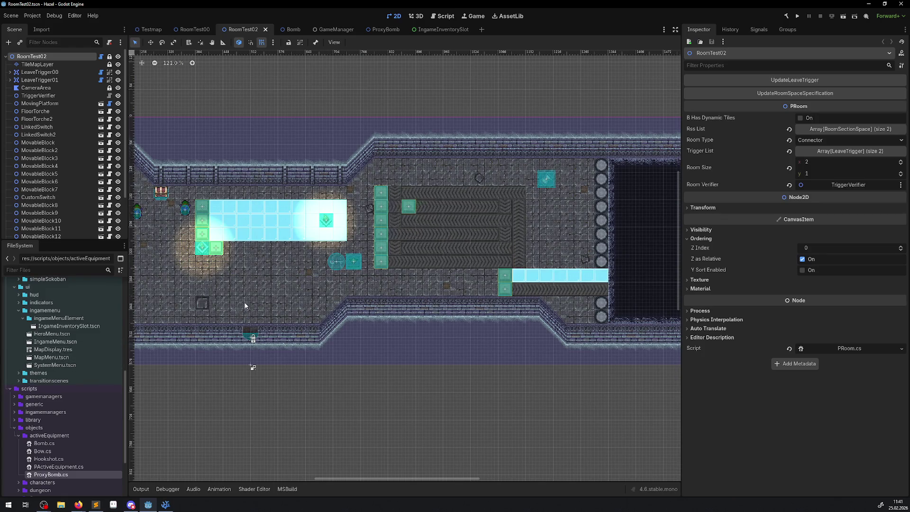
{"action": "left_click_drag", "start_coordinate": [269, 339], "coordinate": [352, 359]}
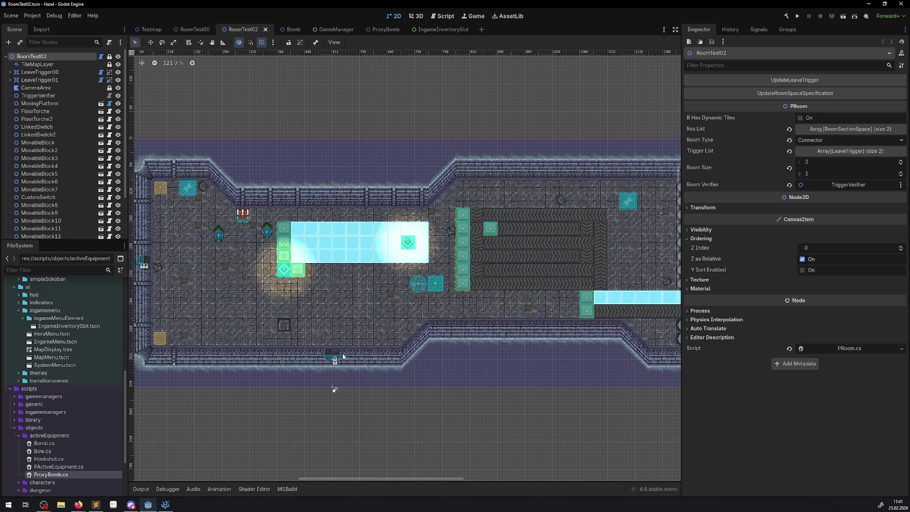
{"action": "left_click_drag", "start_coordinate": [352, 356], "coordinate": [277, 336]}
{"action": "scroll", "coordinate": [284, 331], "scroll_direction": "down", "scroll_amount": 2}
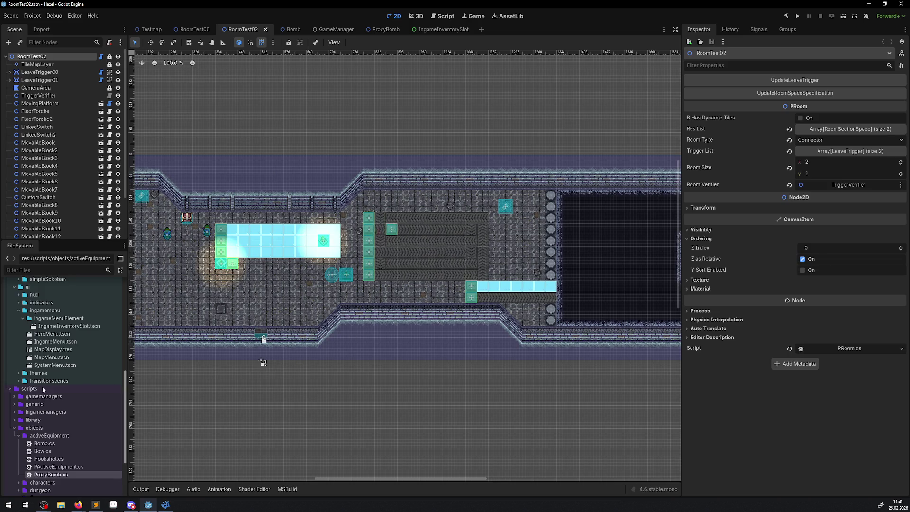
{"action": "scroll", "coordinate": [392, 411], "scroll_direction": "down", "scroll_amount": 2}
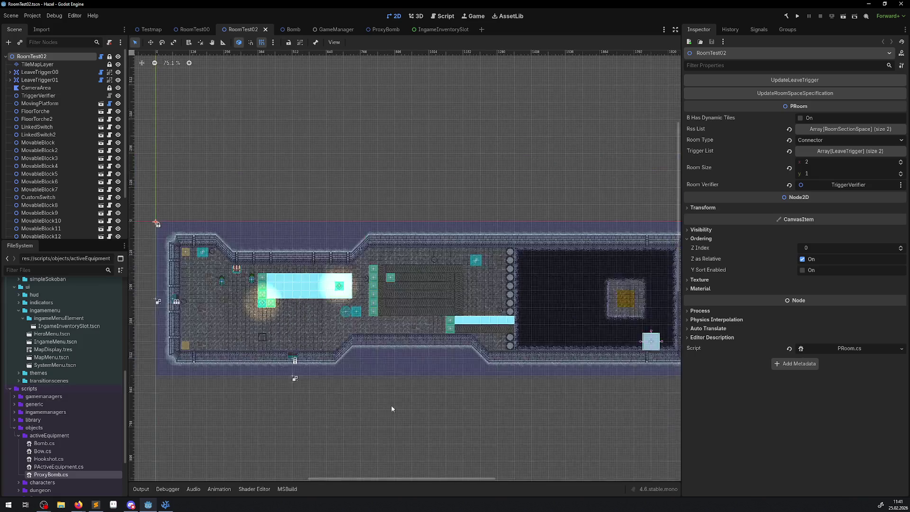
{"action": "left_click_drag", "start_coordinate": [398, 382], "coordinate": [325, 356]}
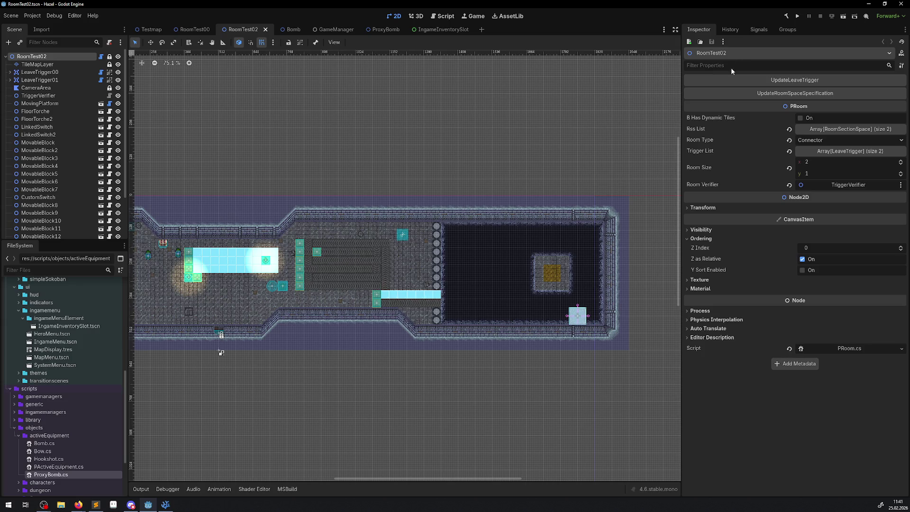
{"action": "left_click", "coordinate": [798, 16]}
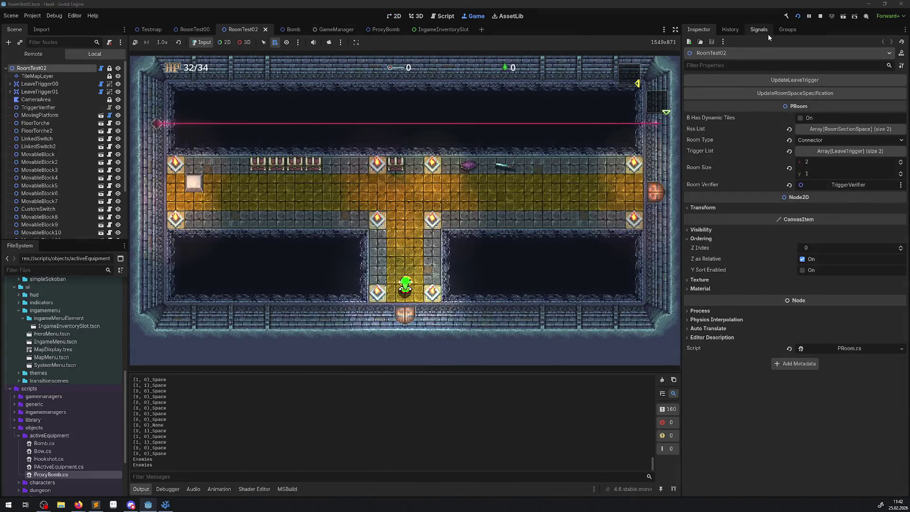
Walk the corridor, push the white block, and go through the bottom door toward the left wall.
{"action": "key", "text": "Up"}
{"action": "key", "text": "Left"}
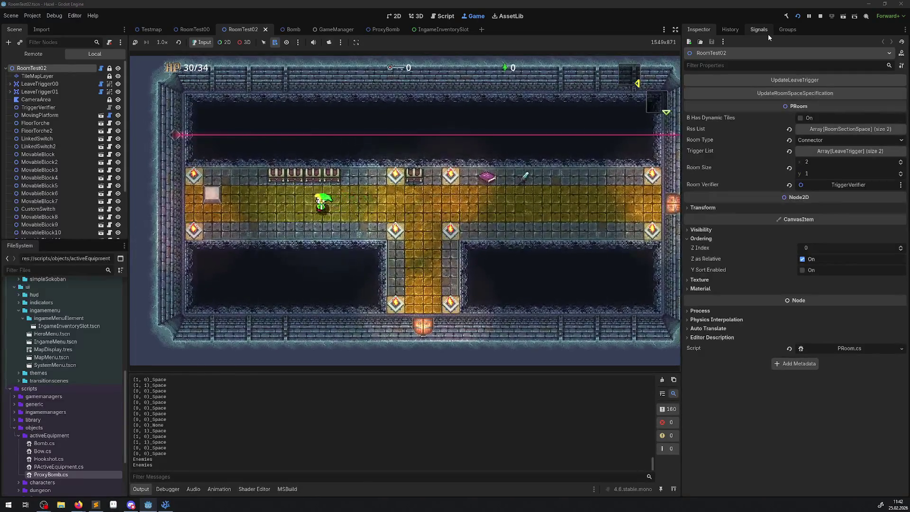
{"action": "key", "text": "Left"}
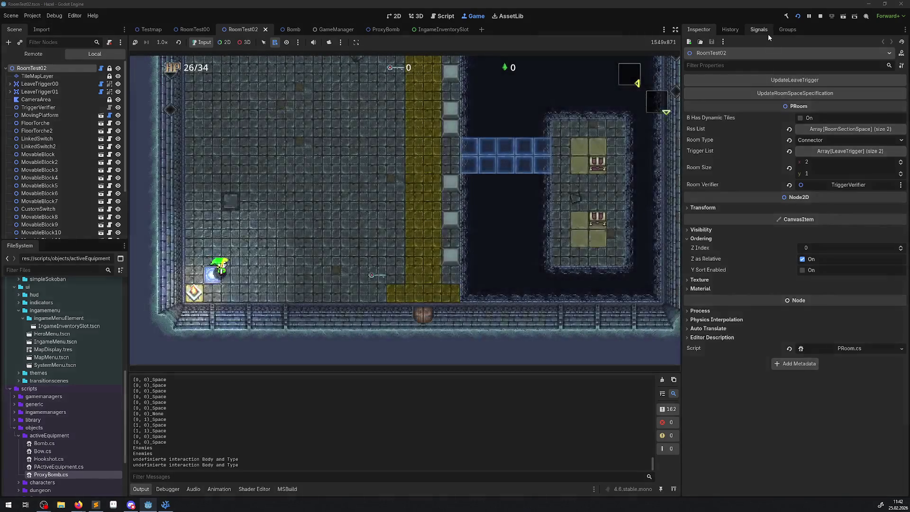
{"action": "key", "text": "Right"}
{"action": "key", "text": "Down"}
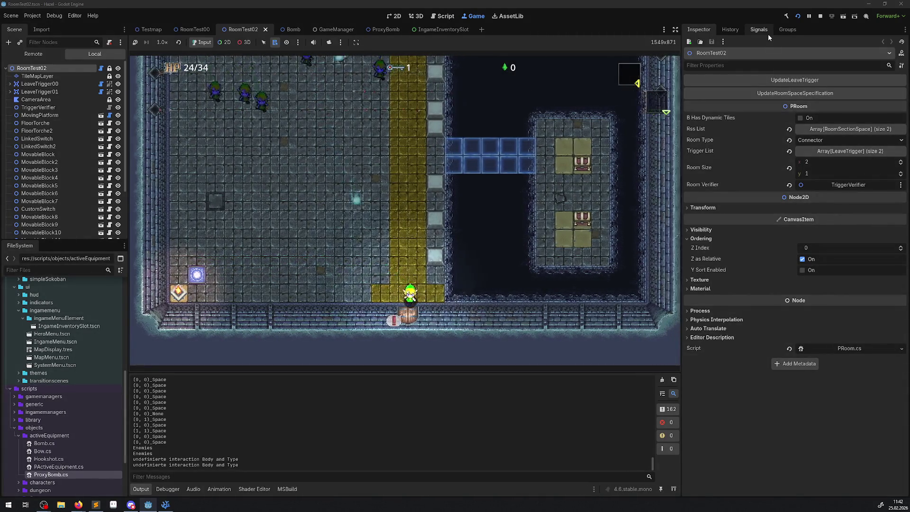
{"action": "key", "text": "Up"}
{"action": "key", "text": "Left"}
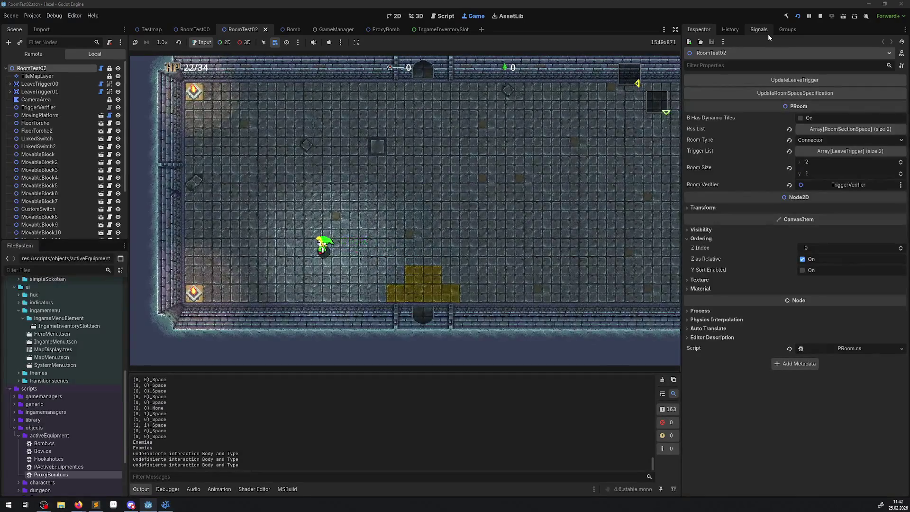
Take a bomb via the item menu, set it by the left wall, and stop the game after it explodes.
{"action": "key", "text": "Escape"}
{"action": "key", "text": "Up"}
{"action": "key", "text": "Left"}
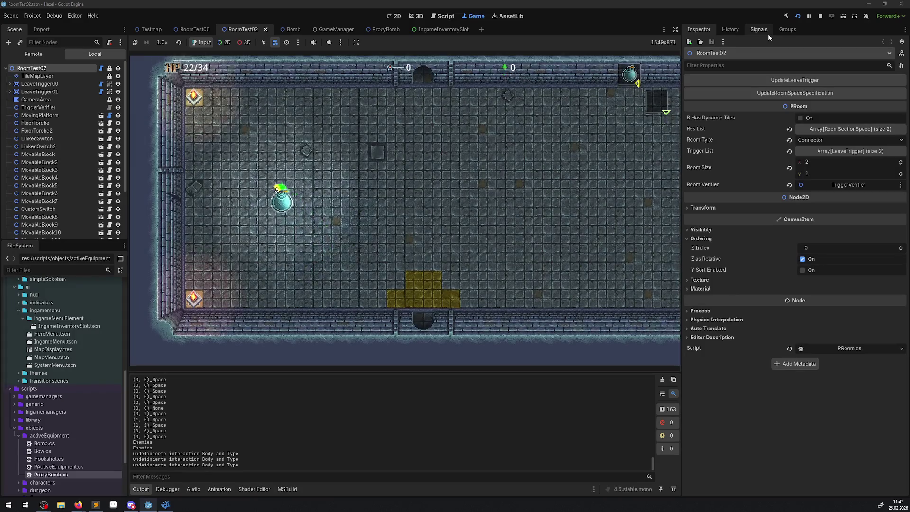
{"action": "key", "text": "Left"}
{"action": "key", "text": "Right"}
{"action": "key", "text": "Down"}
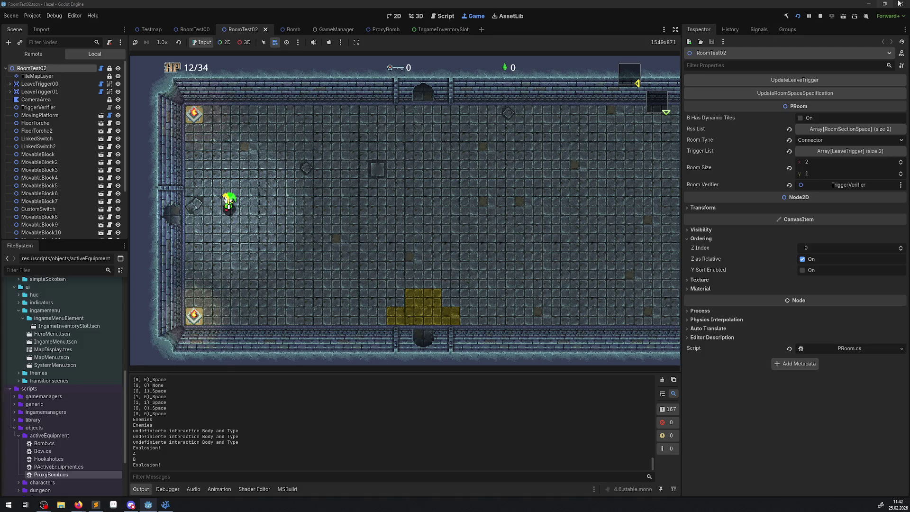
{"action": "left_click", "coordinate": [824, 18]}
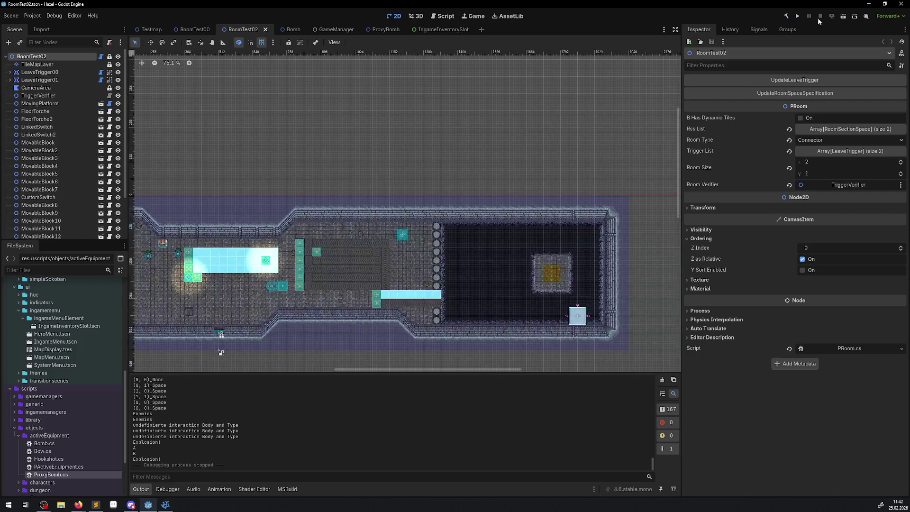
Restart the game, walk left to the white block, then right into the next room.
{"action": "left_click", "coordinate": [797, 18]}
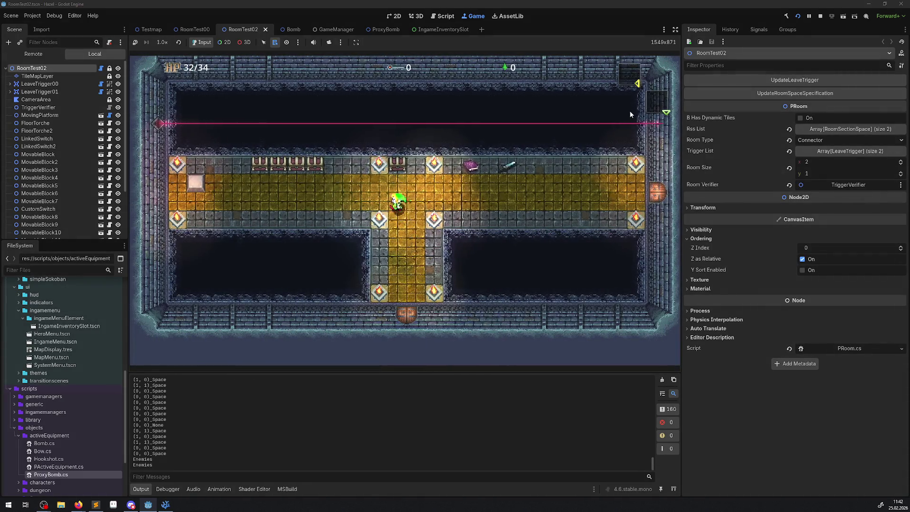
{"action": "key", "text": "Left"}
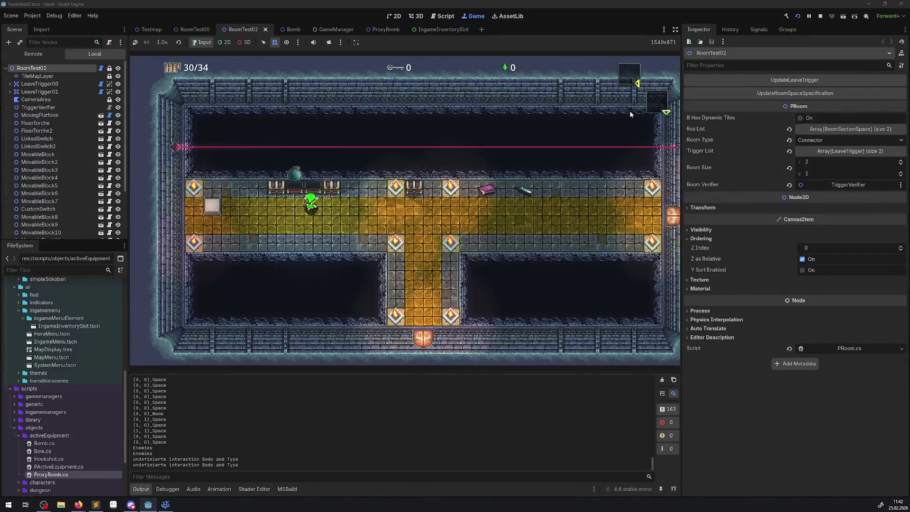
{"action": "key", "text": "Left"}
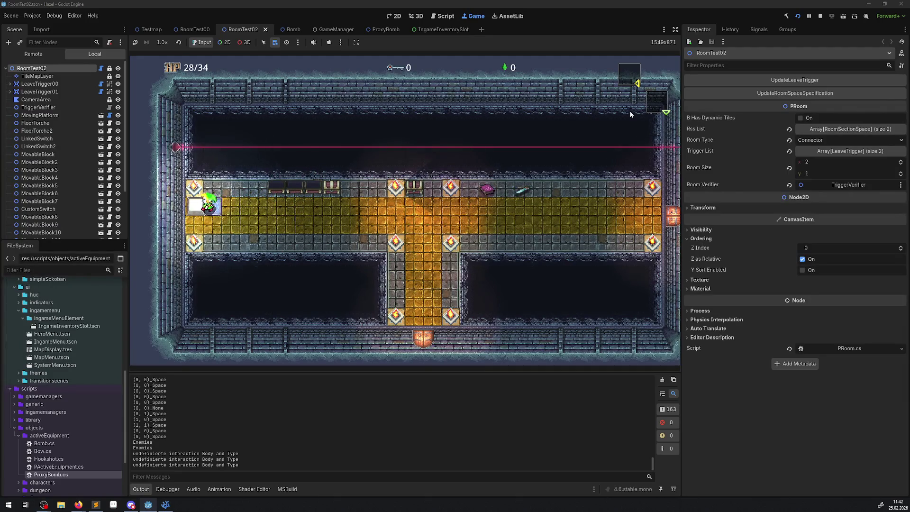
{"action": "key", "text": "Right"}
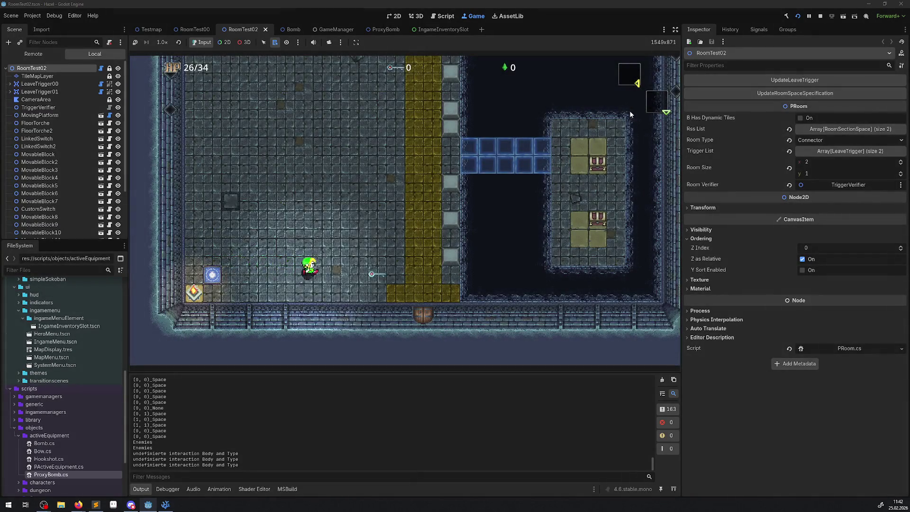
{"action": "key", "text": "Right"}
{"action": "key", "text": "Up"}
Open and close the hero menu, then drop a bomb by the left wall and walk away.
{"action": "key", "text": "Escape"}
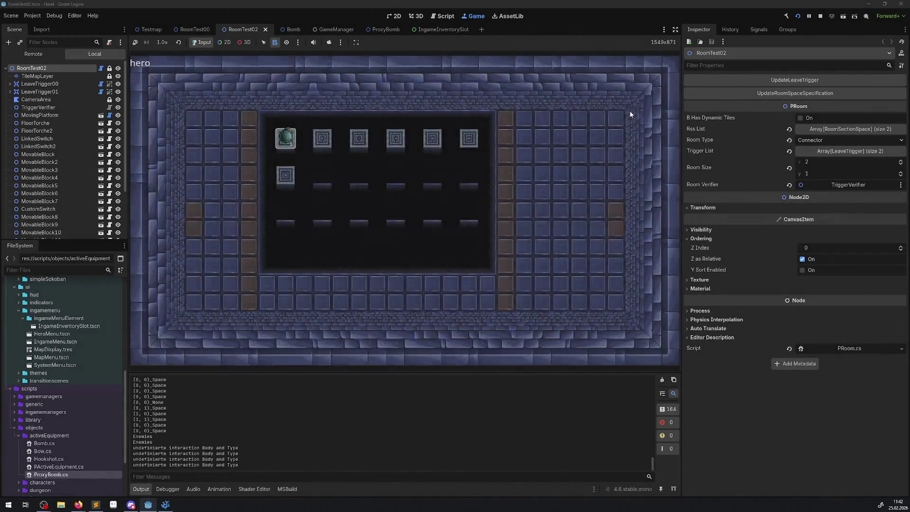
{"action": "key", "text": "Escape"}
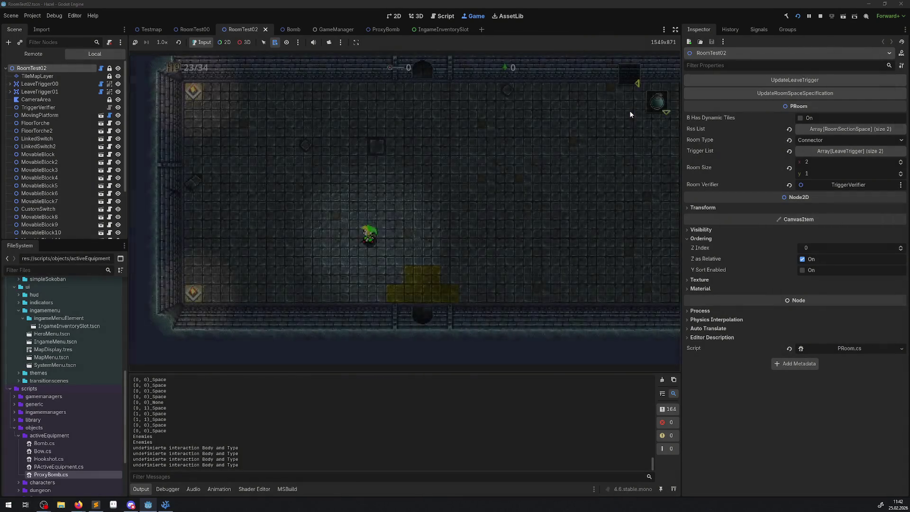
{"action": "key", "text": "Left"}
{"action": "key", "text": "space"}
{"action": "key", "text": "Right"}
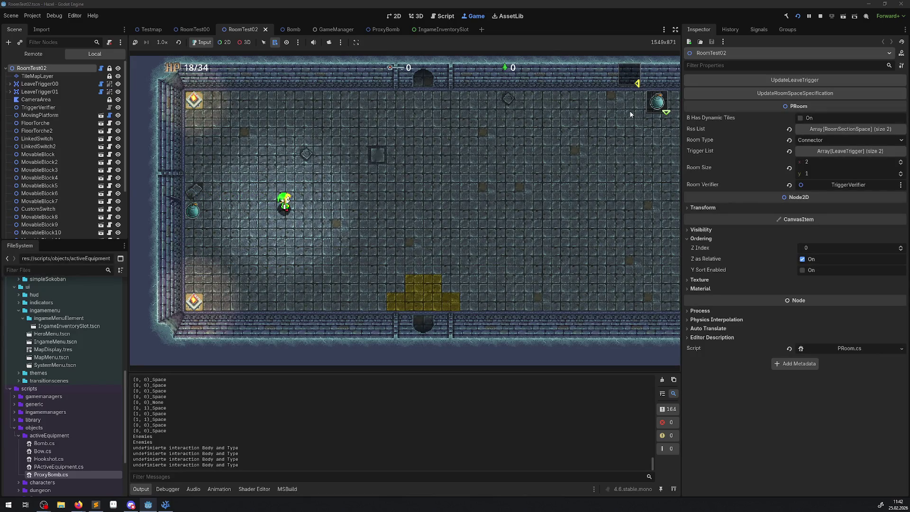
Drop another bomb near the adjoining room, walk away, and stop the game.
{"action": "key", "text": "Left"}
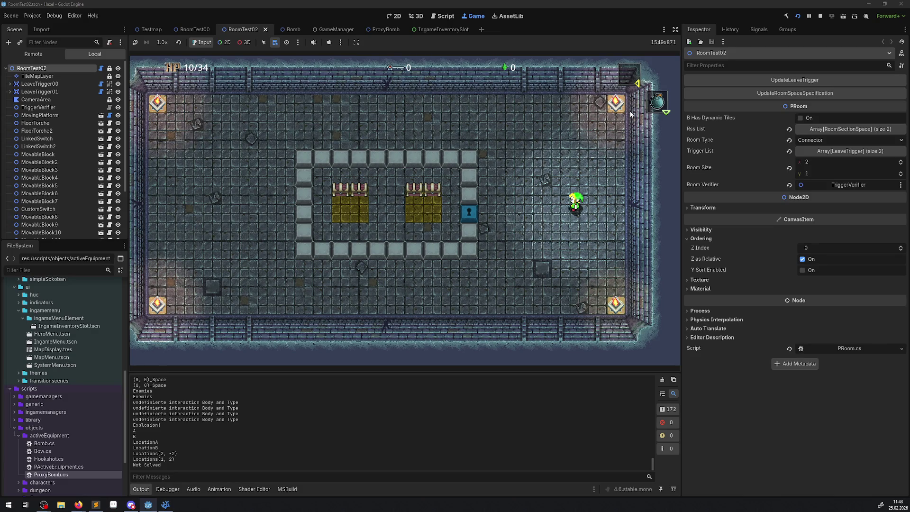
{"action": "key", "text": "Right"}
{"action": "key", "text": "space"}
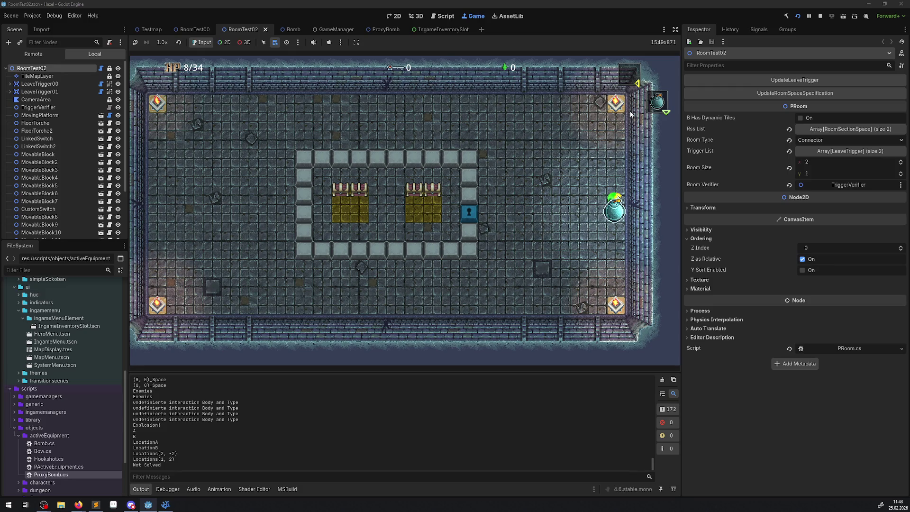
{"action": "key", "text": "Left"}
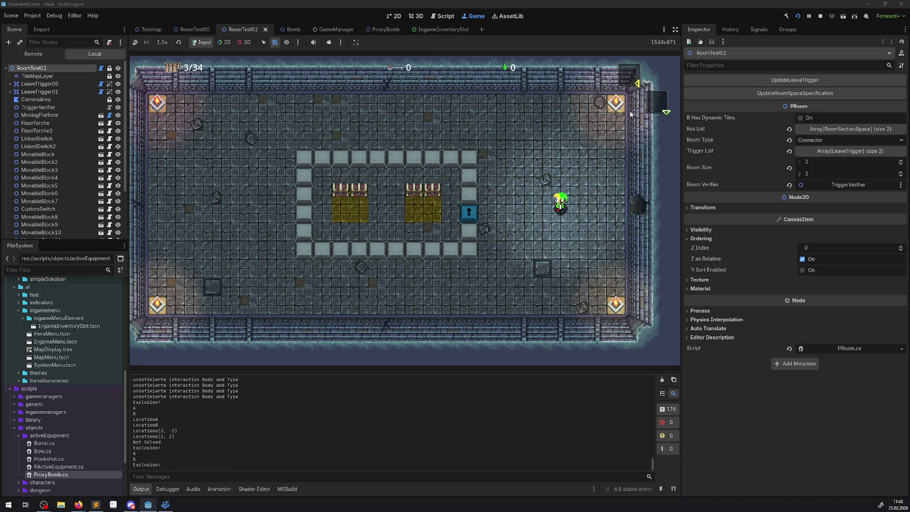
{"action": "left_click", "coordinate": [820, 16]}
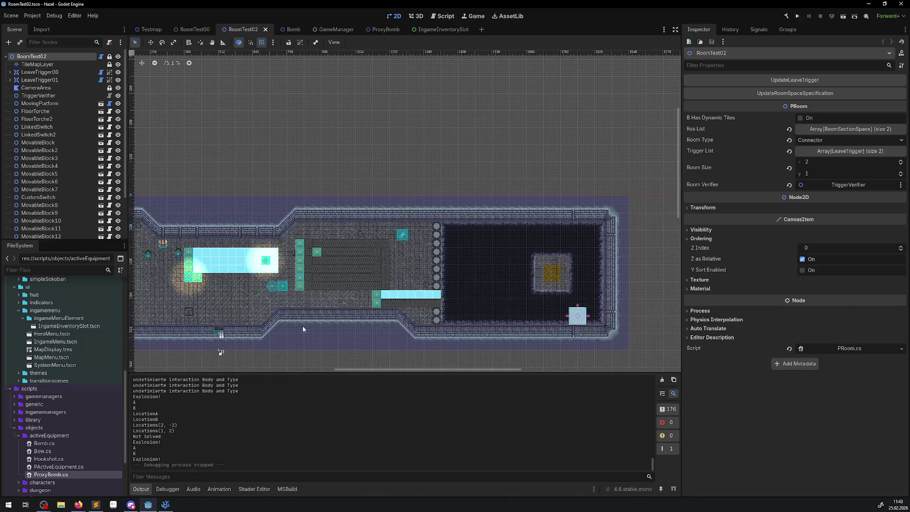
From GenericInteractionManager.cs, go to RoomManager's UpdateExitOnInteraction and select its two target-room exit lines.
{"action": "left_click", "coordinate": [162, 507]}
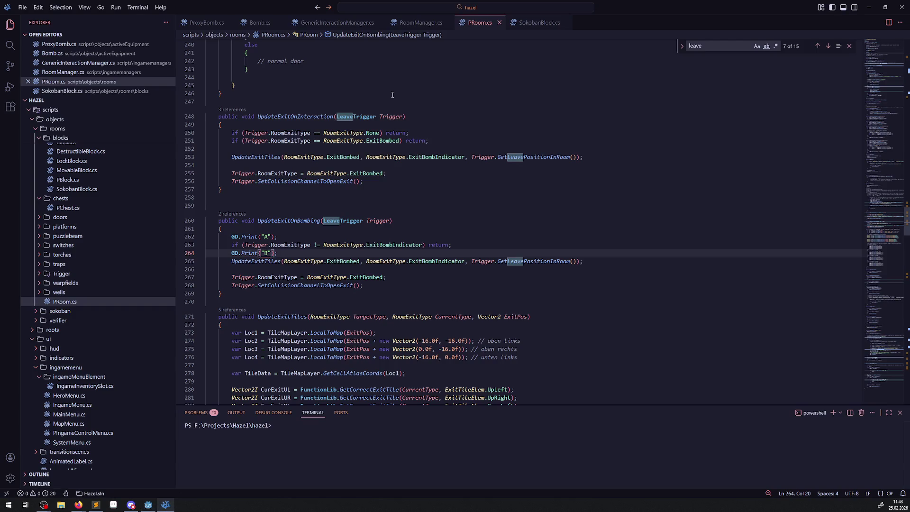
{"action": "left_click", "coordinate": [337, 23]}
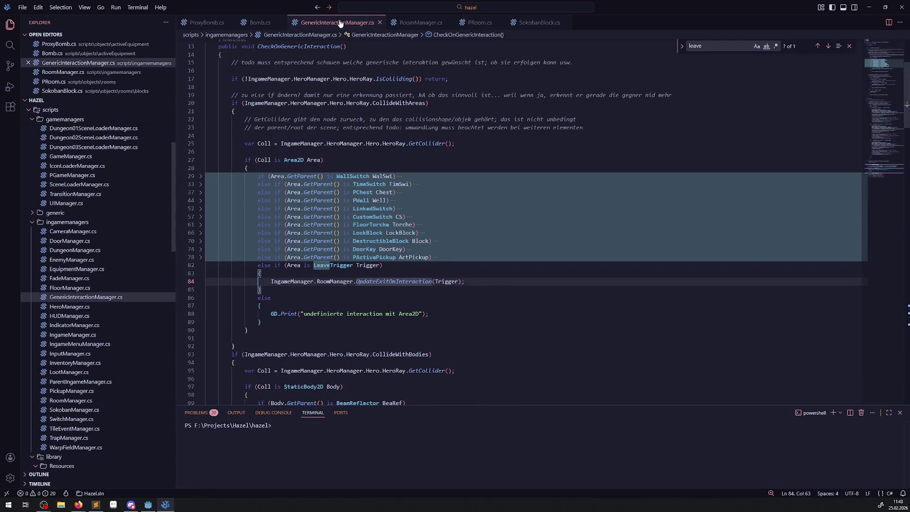
{"action": "right_click", "coordinate": [394, 281]}
{"action": "left_click", "coordinate": [425, 65]}
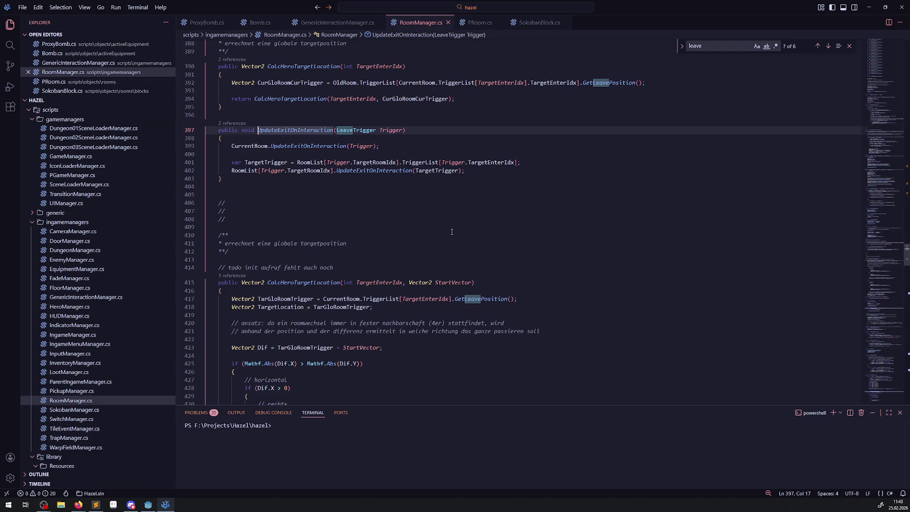
{"action": "double_click", "coordinate": [307, 146]}
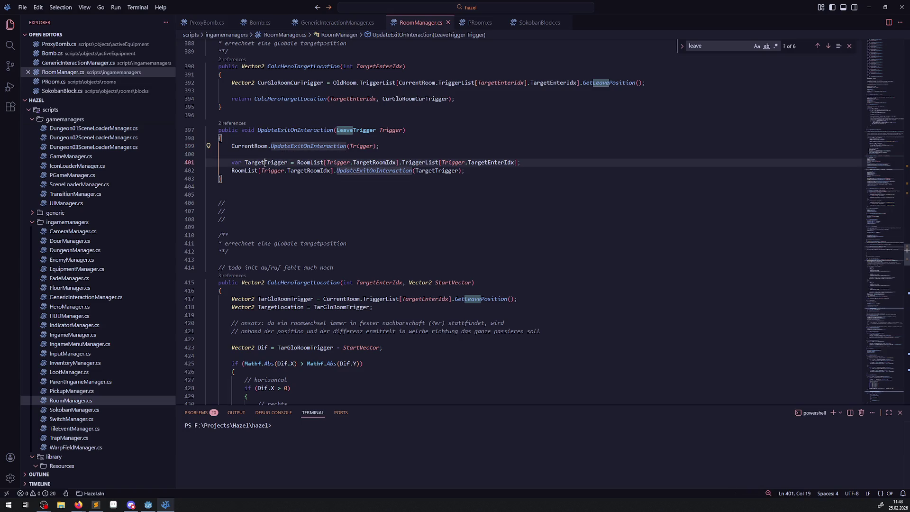
{"action": "mouse_move", "coordinate": [228, 162]}
{"action": "left_mouse_down"}
{"action": "mouse_move", "coordinate": [521, 163]}
{"action": "mouse_move", "coordinate": [470, 170]}
{"action": "left_mouse_up"}
{"action": "key", "text": "ctrl+c"}
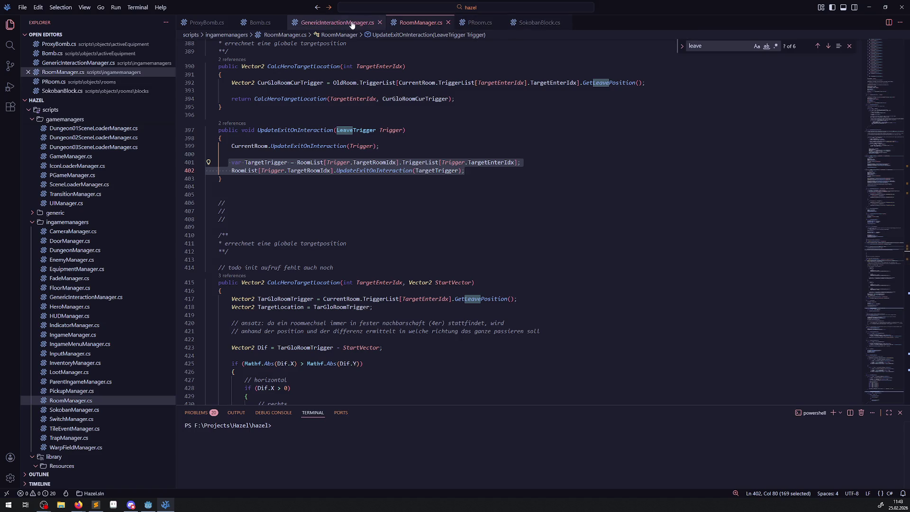
{"action": "left_click", "coordinate": [260, 25]}
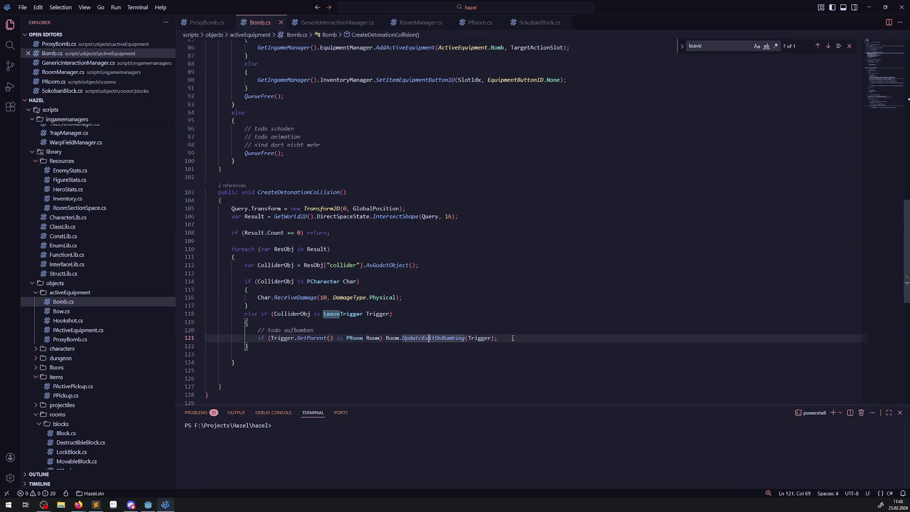
Brace the PRoom branch, paste the TargetTrigger/RoomList lines, move Room.UpdateExitOnBombing(Trigger) inside, and save.
{"action": "left_click", "coordinate": [383, 338]}
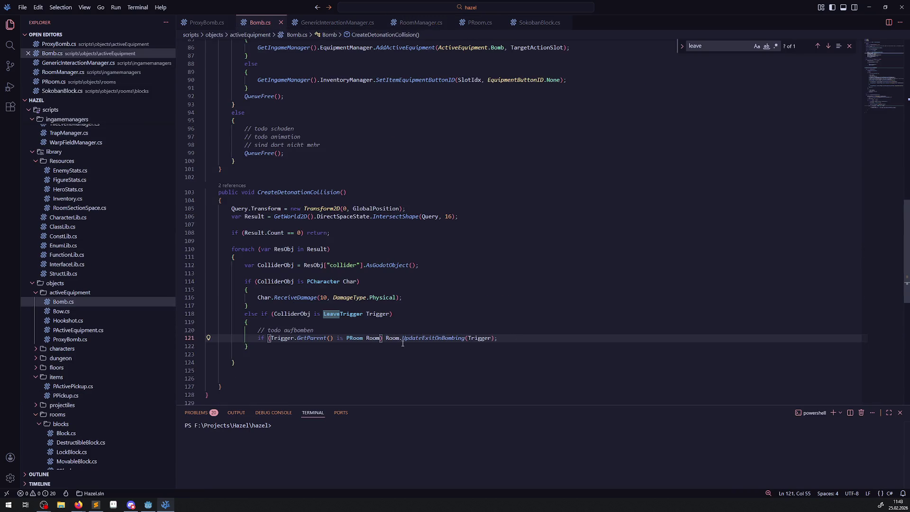
{"action": "key", "text": "Return"}
{"action": "type", "text": "{"}
{"action": "key", "text": "Return"}
{"action": "key", "text": "ctrl+v"}
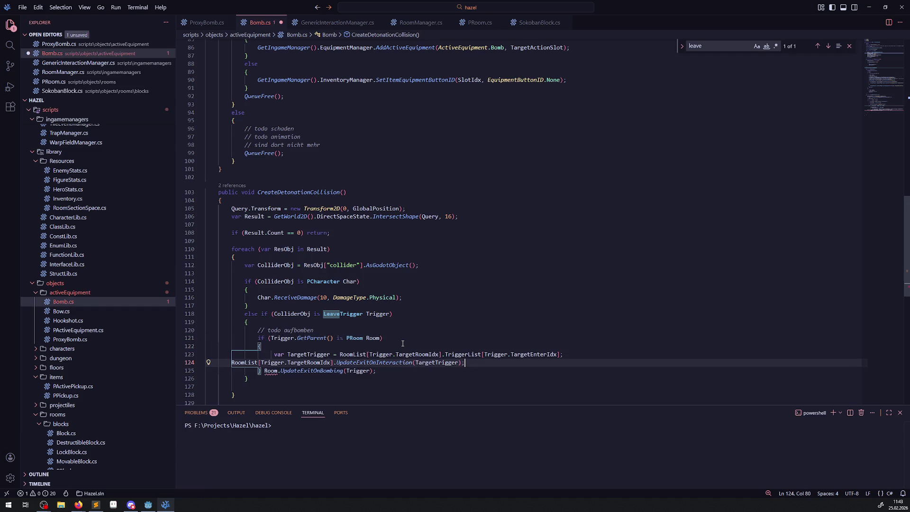
{"action": "type", "text": "}"}
{"action": "scroll", "coordinate": [379, 344], "scroll_direction": "down", "scroll_amount": 1}
{"action": "left_click_drag", "start_coordinate": [375, 344], "coordinate": [252, 343]}
{"action": "key", "text": "ctrl+c"}
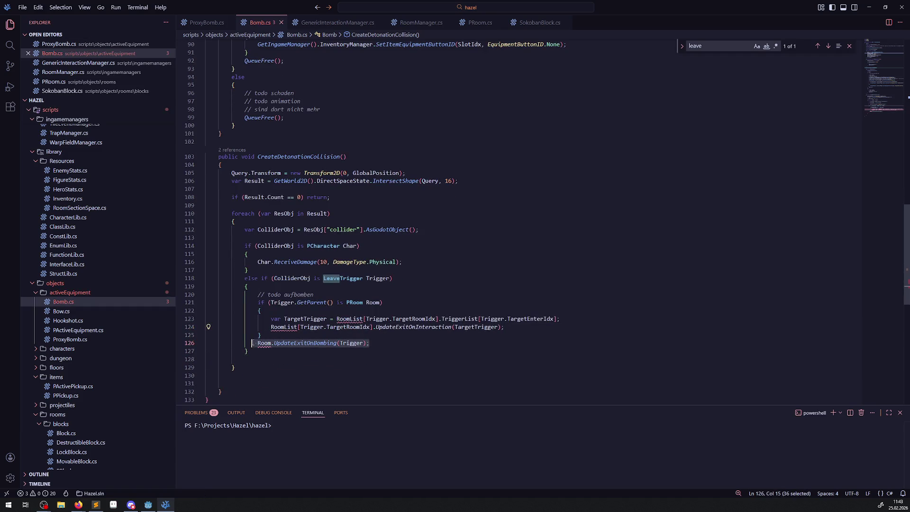
{"action": "key", "text": "Delete"}
{"action": "left_click", "coordinate": [303, 311]}
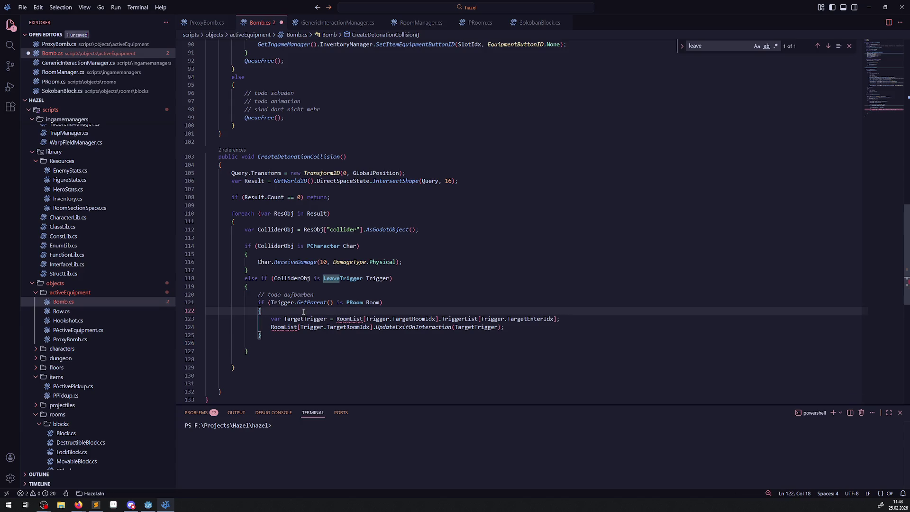
{"action": "key", "text": "Return"}
{"action": "key", "text": "ctrl+v"}
{"action": "key", "text": "ctrl+s"}
Review Bomb.cs, highlighting the GetIngameManager() call on line 90, then bring up RoomManager.cs.
{"action": "scroll", "coordinate": [362, 291], "scroll_direction": "down", "scroll_amount": 2}
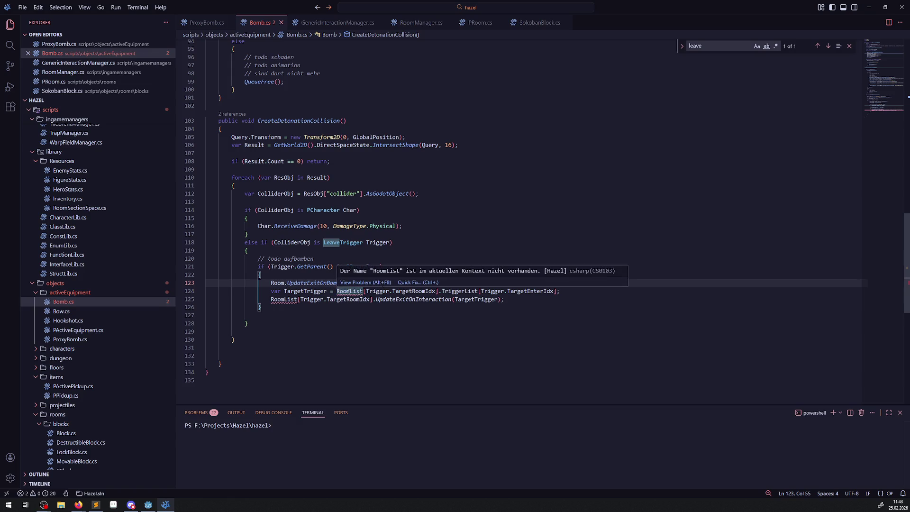
{"action": "scroll", "coordinate": [340, 257], "scroll_direction": "up", "scroll_amount": 5}
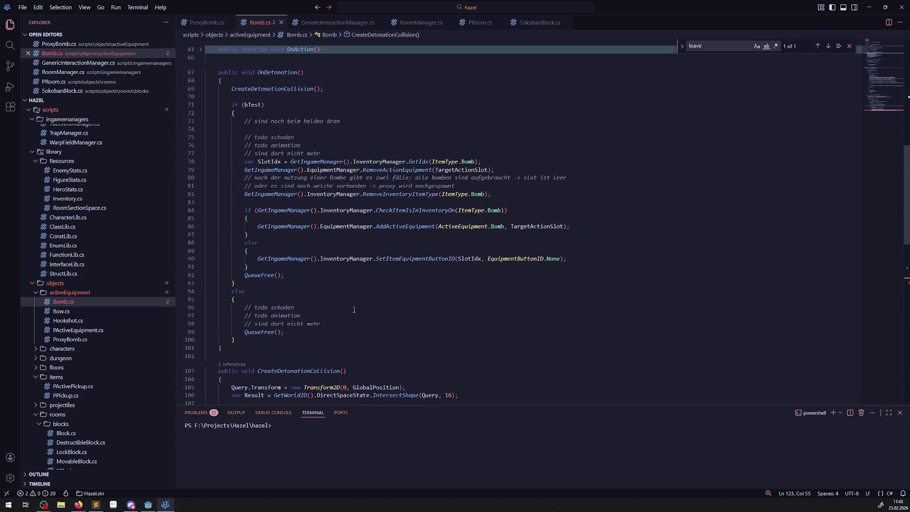
{"action": "left_click_drag", "start_coordinate": [245, 258], "coordinate": [321, 258]}
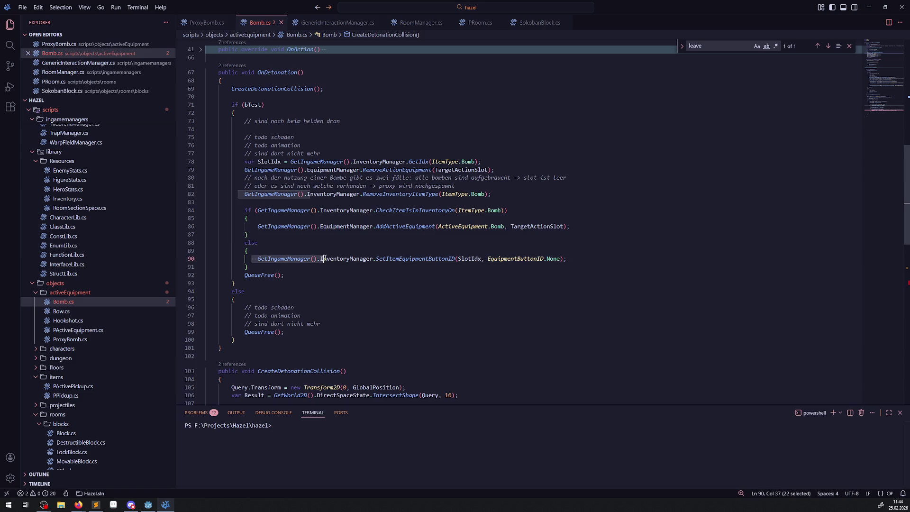
{"action": "scroll", "coordinate": [333, 267], "scroll_direction": "down", "scroll_amount": 5}
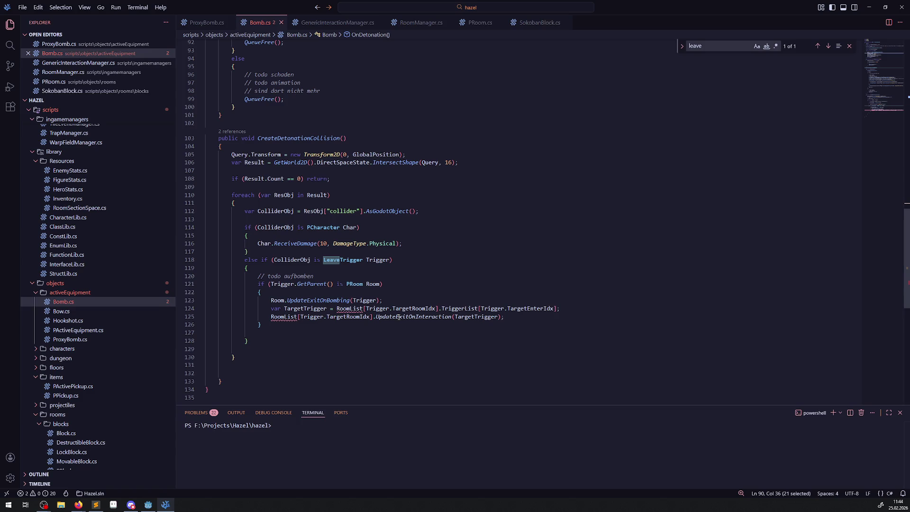
{"action": "scroll", "coordinate": [97, 259], "scroll_direction": "up", "scroll_amount": 8}
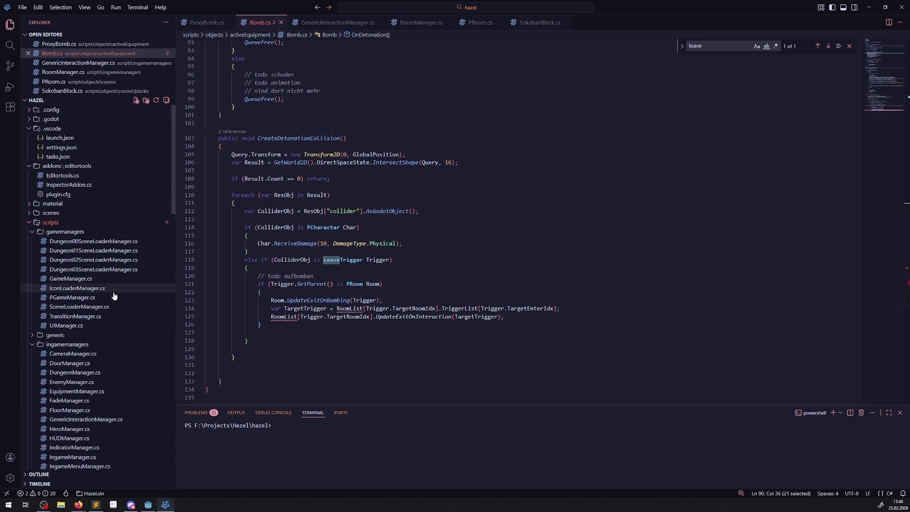
{"action": "scroll", "coordinate": [105, 351], "scroll_direction": "down", "scroll_amount": 5}
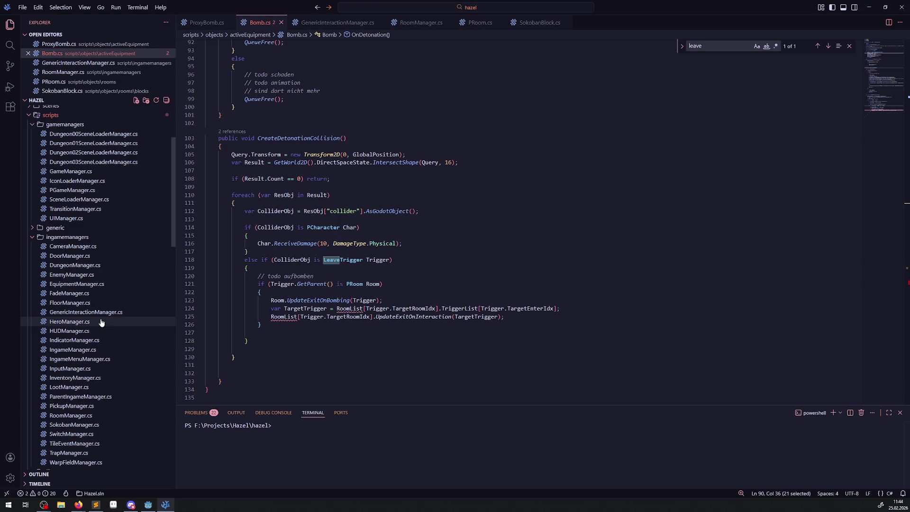
{"action": "left_click", "coordinate": [71, 416]}
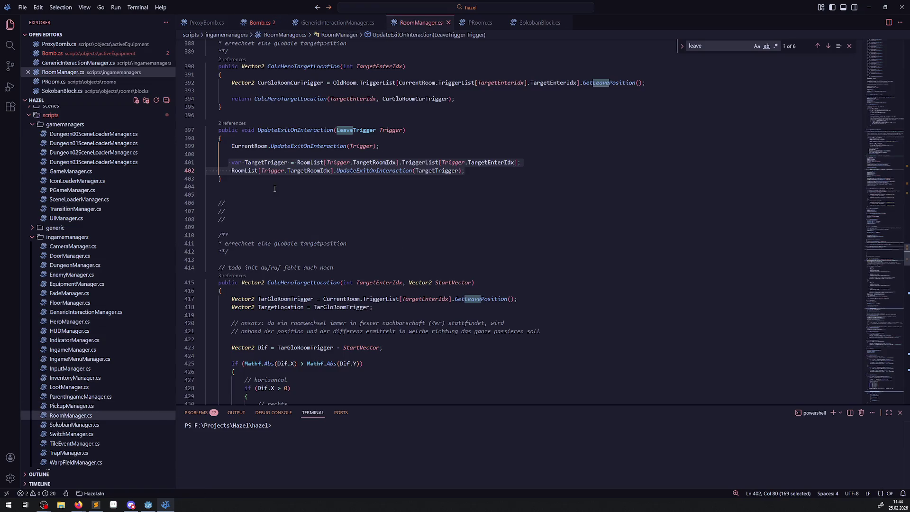
Start a public PRoom GetRoomFromID() method below UpdateExitOnInteraction in RoomManager.cs.
{"action": "scroll", "coordinate": [274, 255], "scroll_direction": "up", "scroll_amount": 2}
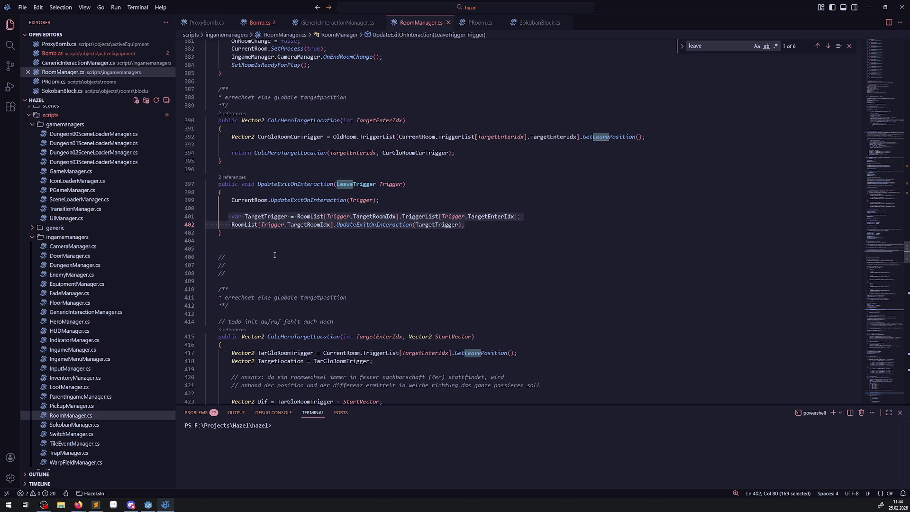
{"action": "scroll", "coordinate": [258, 246], "scroll_direction": "up", "scroll_amount": 1}
{"action": "left_click", "coordinate": [251, 256]}
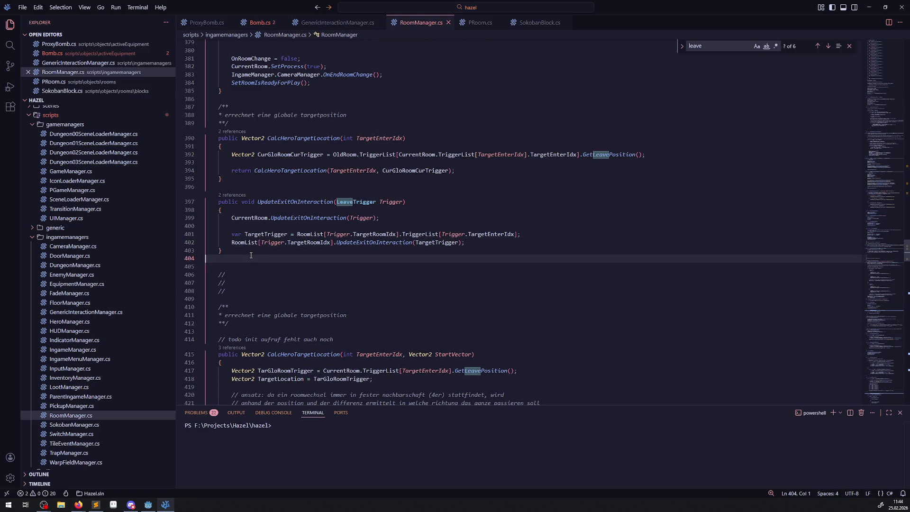
{"action": "key", "text": "Down"}
{"action": "key", "text": "Return"}
{"action": "key", "text": "Return"}
{"action": "key", "text": "Up"}
{"action": "type", "text": "public "}
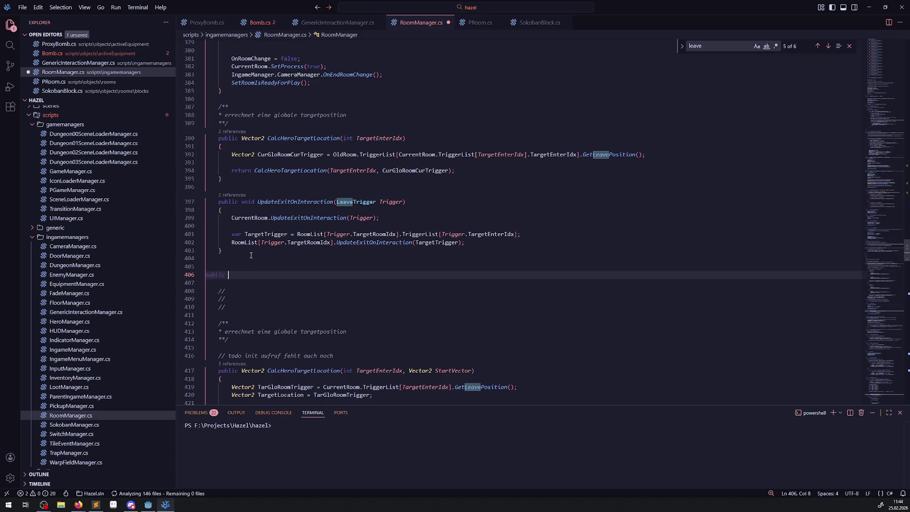
{"action": "type", "text": "PRoom Get"}
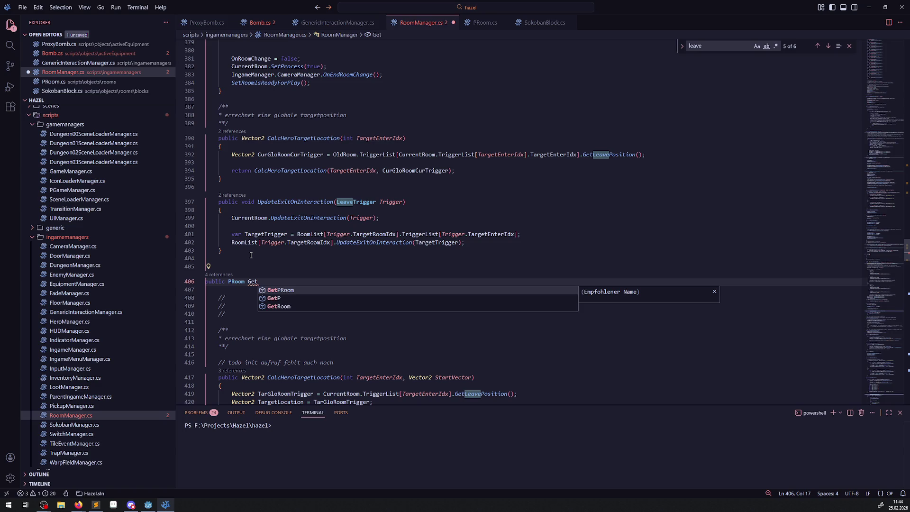
{"action": "type", "text": "RoomF"}
{"action": "type", "text": "romTr"}
{"action": "key", "text": "BackSpace"}
{"action": "key", "text": "BackSpace"}
{"action": "key", "text": "BackSpace"}
{"action": "type", "text": "ID()"}
{"action": "key", "text": "Return"}
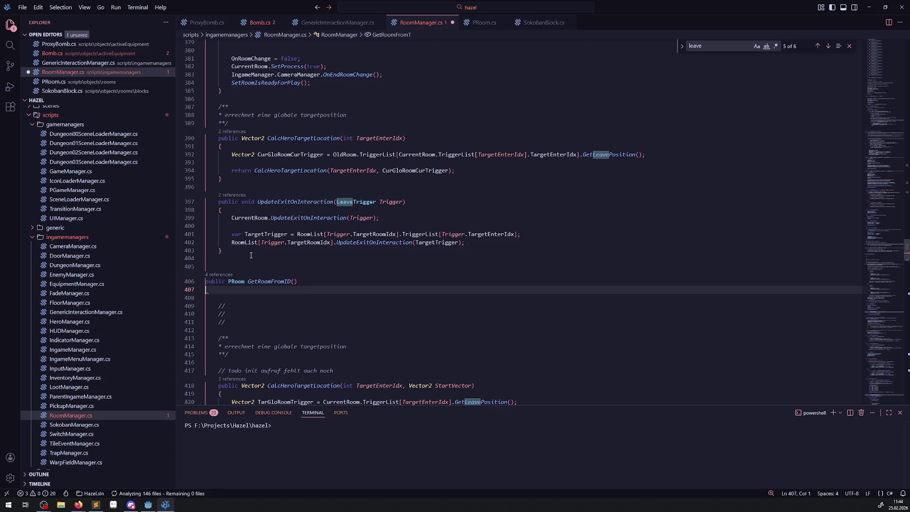
{"action": "type", "text": "{"}
{"action": "key", "text": "Return"}
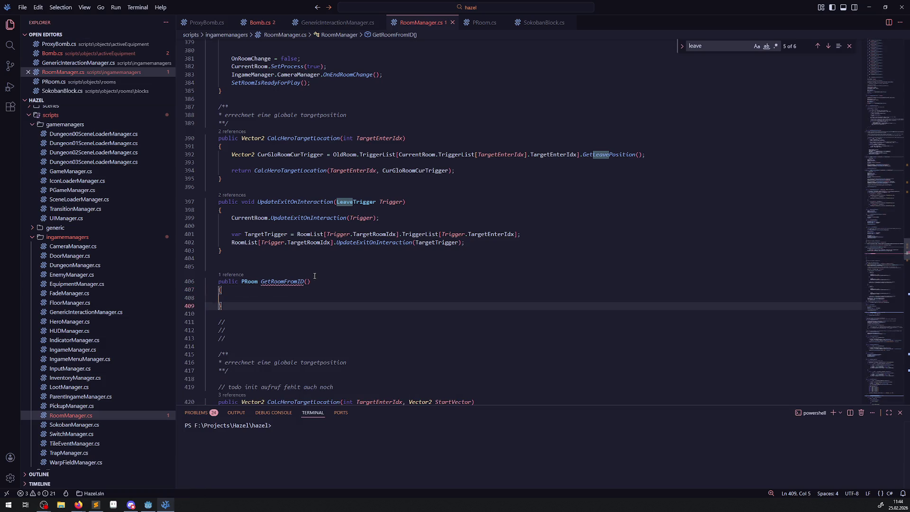
Give GetRoomFromID an int ID parameter and a body returning RoomList[ID], then save.
{"action": "left_click", "coordinate": [307, 282]}
{"action": "type", "text": "int "}
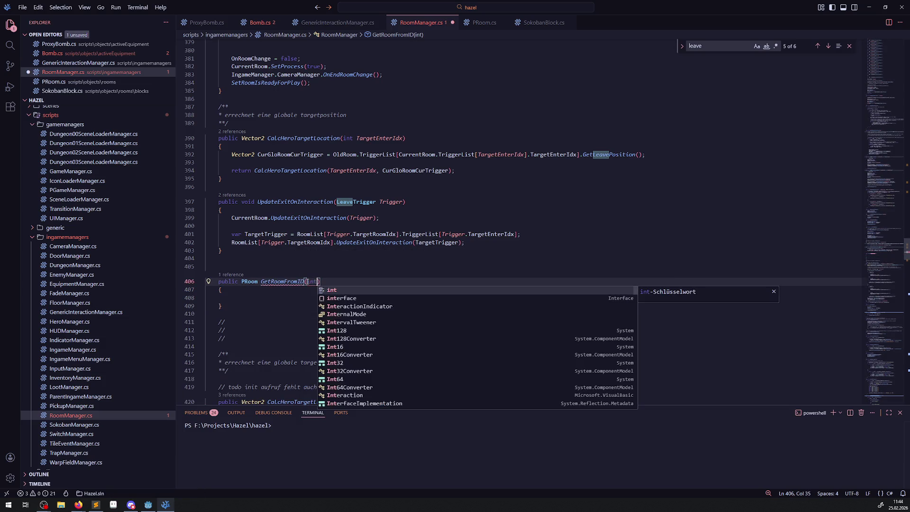
{"action": "type", "text": "ID"}
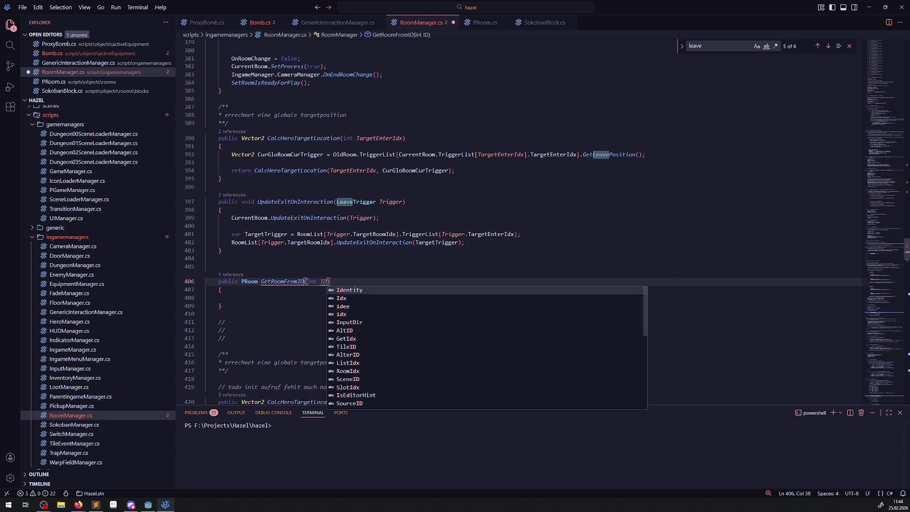
{"action": "left_click", "coordinate": [243, 301]}
{"action": "type", "text": "return RoomLi"}
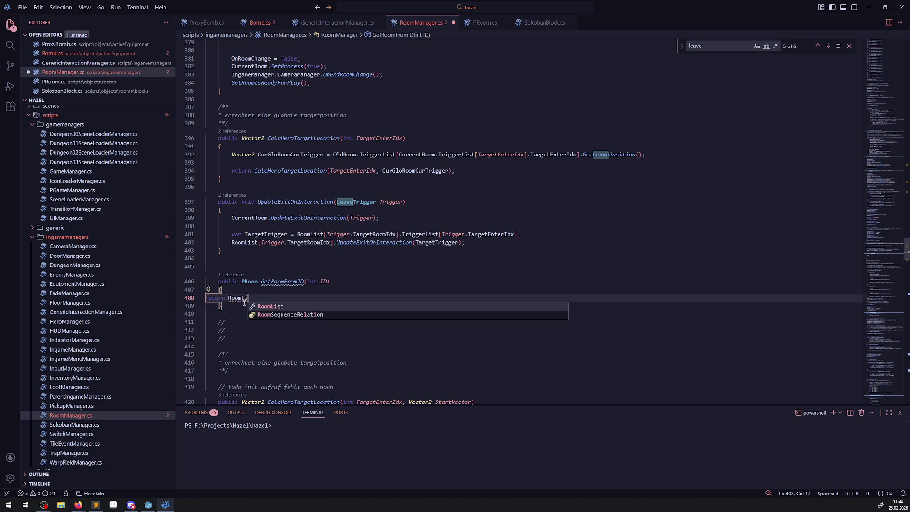
{"action": "key", "text": "Tab"}
{"action": "type", "text": "[]"}
{"action": "type", "text": "ID]"}
{"action": "type", "text": ";"}
{"action": "key", "text": "ctrl+s"}
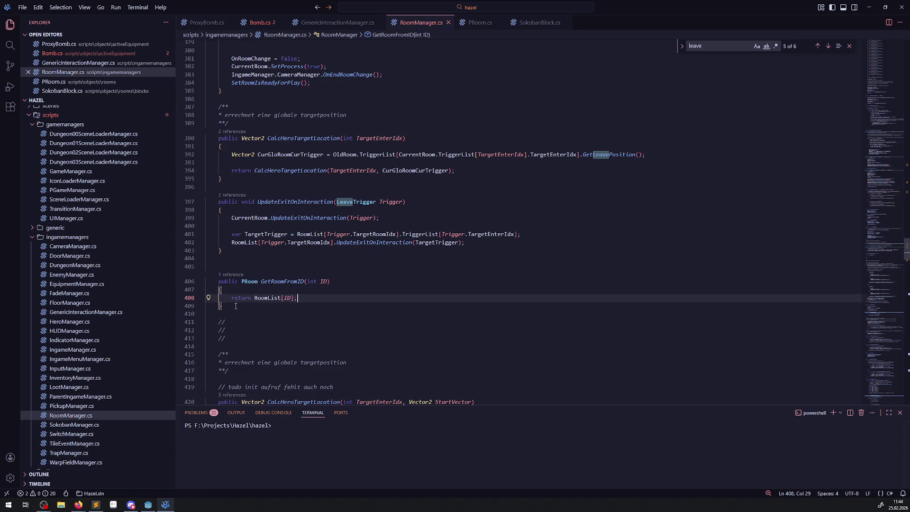
{"action": "left_click_drag", "start_coordinate": [236, 306], "coordinate": [212, 282]}
{"action": "key", "text": "ctrl+c"}
Duplicate GetRoomFromID with a LeaveTrigger return type and int RoomID, int TriggerID parameters.
{"action": "key", "text": "Return"}
{"action": "key", "text": "Return"}
{"action": "key", "text": "ctrl+v"}
{"action": "double_click", "coordinate": [250, 328]}
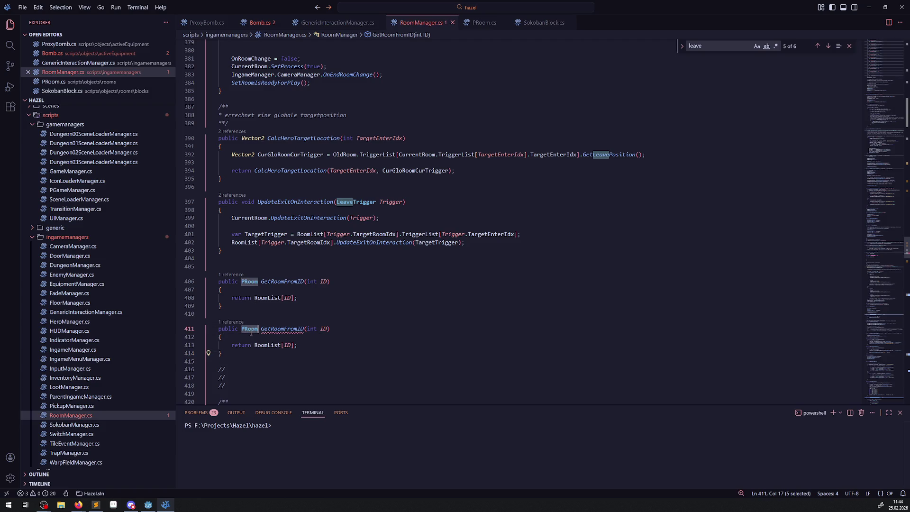
{"action": "type", "text": "LEaveTrigger"}
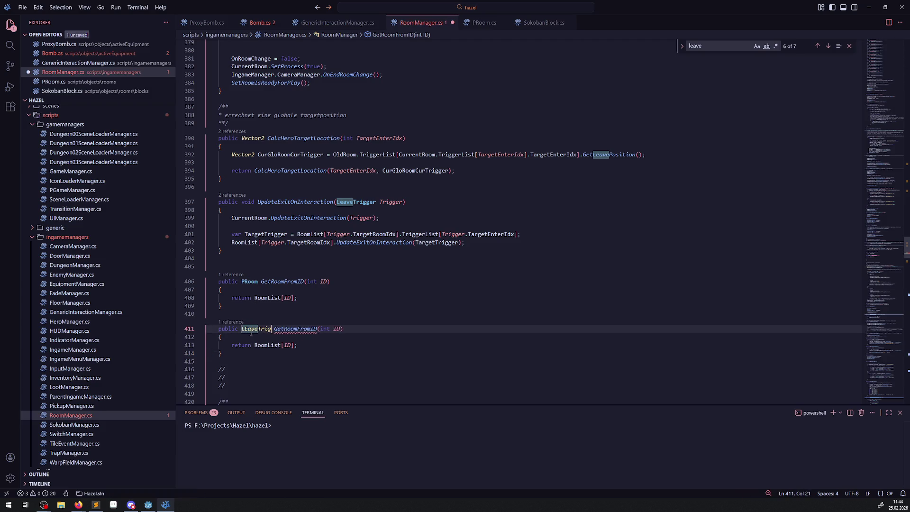
{"action": "left_click", "coordinate": [251, 328]}
{"action": "key", "text": "BackSpace"}
{"action": "type", "text": "er"}
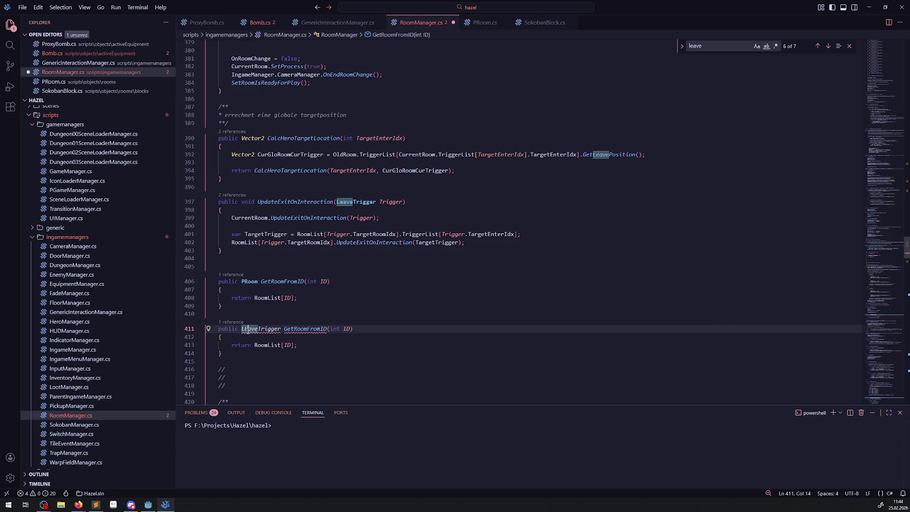
{"action": "key", "text": "ctrl+s"}
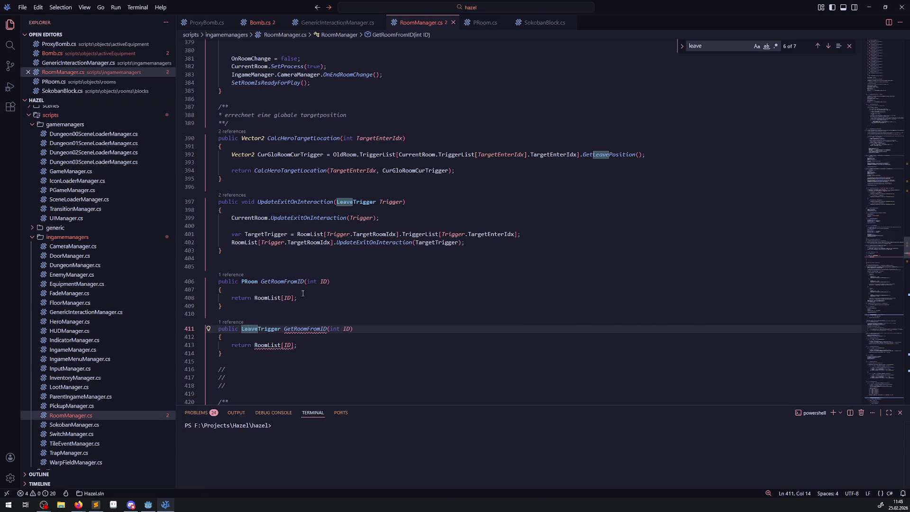
{"action": "scroll", "coordinate": [306, 284], "scroll_direction": "down", "scroll_amount": 2}
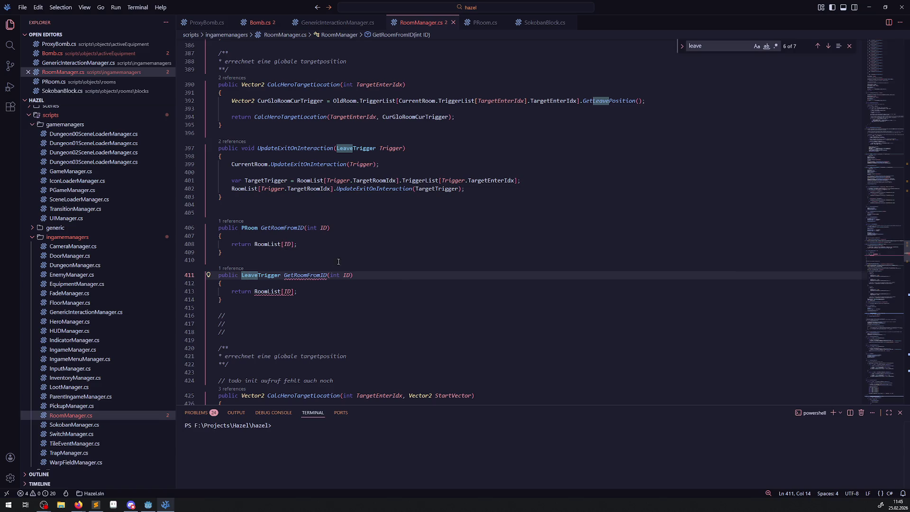
{"action": "left_click", "coordinate": [347, 275]}
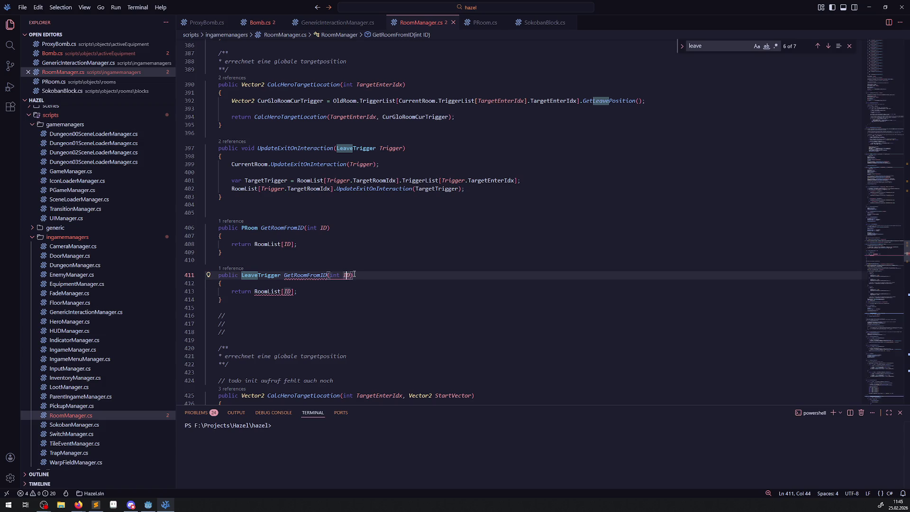
{"action": "type", "text": "RoomID"}
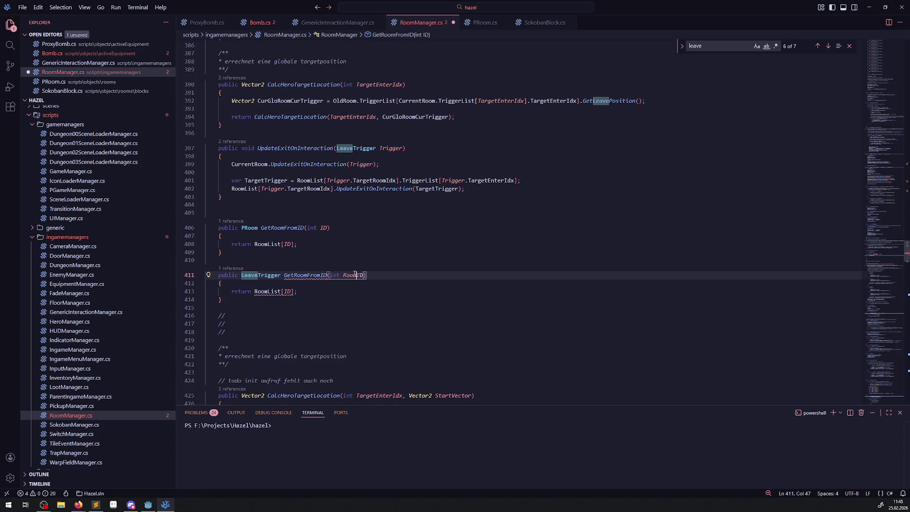
{"action": "type", "text": ", int Trigg"}
{"action": "type", "text": "erID"}
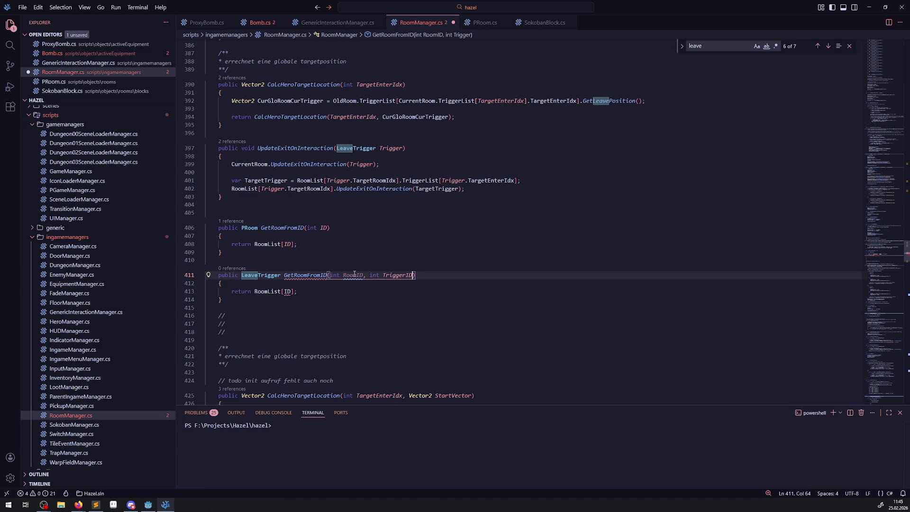
{"action": "key", "text": "ctrl+s"}
Replace the duplicate's RoomList[ID] return with a GetRoomFromID(RoomID) call.
{"action": "double_click", "coordinate": [290, 228]}
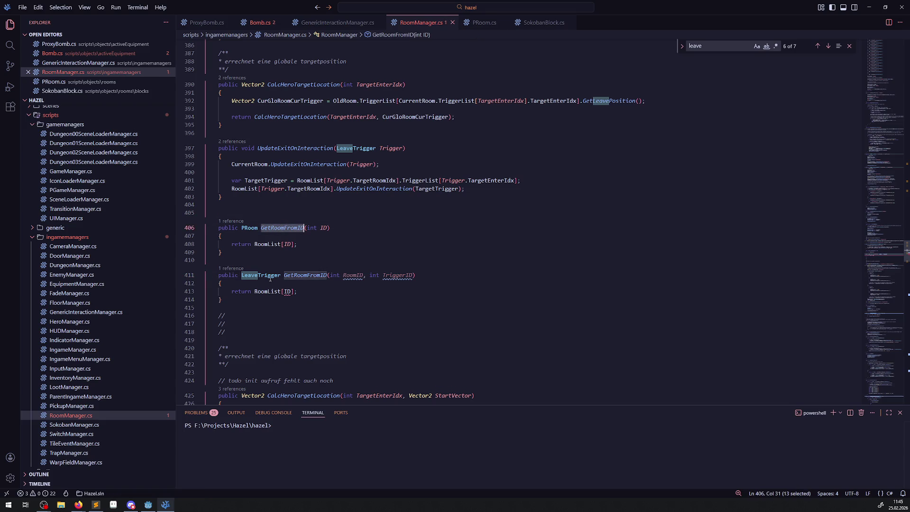
{"action": "key", "text": "ctrl+c"}
{"action": "left_click_drag", "start_coordinate": [254, 292], "coordinate": [297, 291]}
{"action": "key", "text": "ctrl+v"}
{"action": "type", "text": "("}
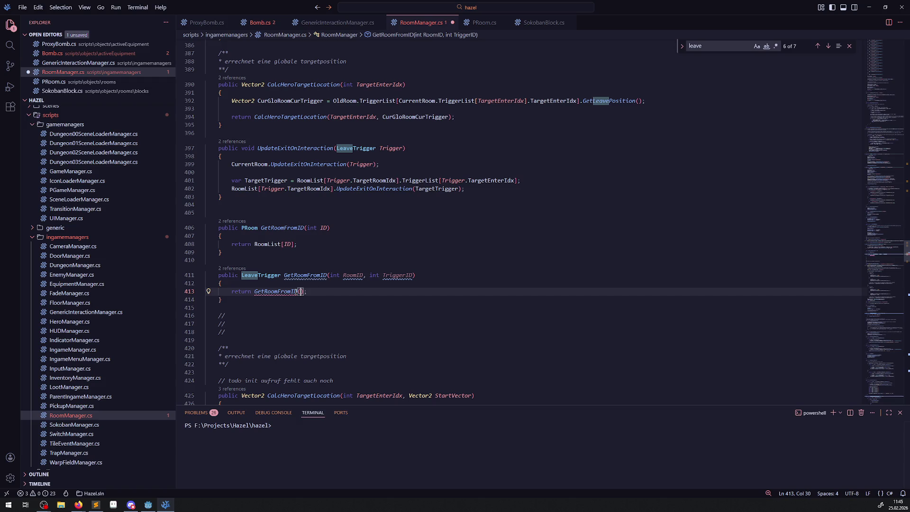
{"action": "type", "text": "RoomID)"}
{"action": "type", "text": ".LEac"}
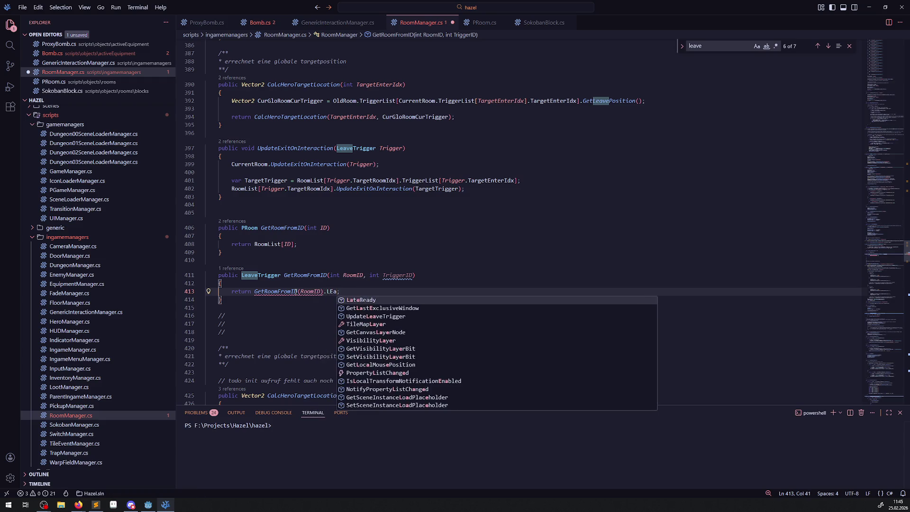
{"action": "key", "text": "BackSpace"}
{"action": "key", "text": "BackSpace"}
{"action": "key", "text": "BackSpace"}
{"action": "type", "text": "ea"}
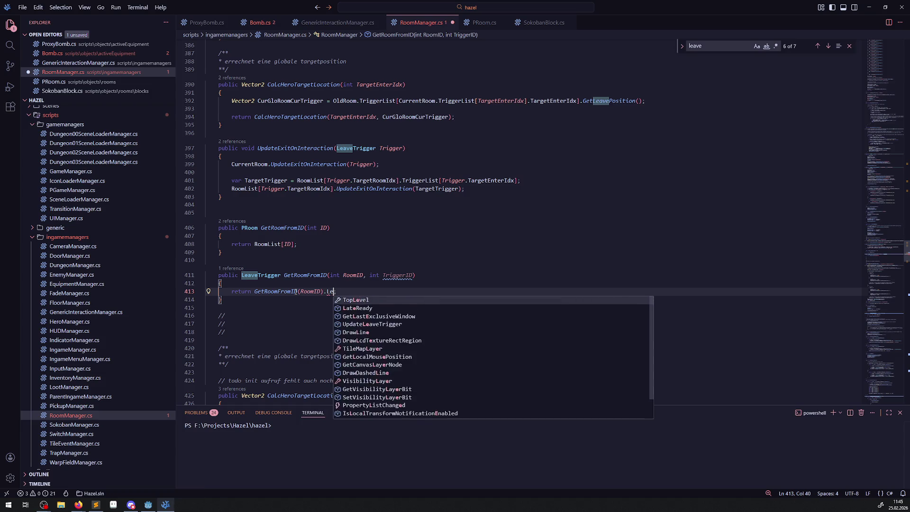
{"action": "type", "text": "c;"}
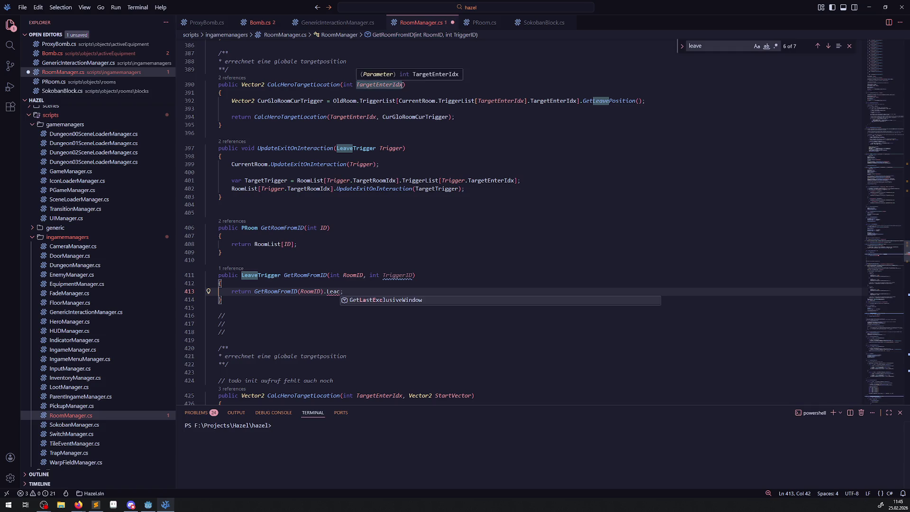
{"action": "key", "text": "BackSpace"}
{"action": "type", "text": "v;"}
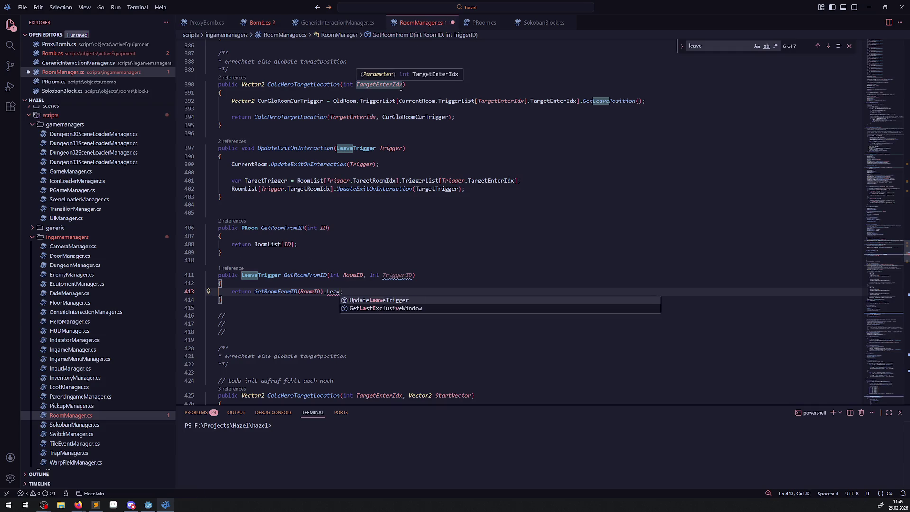
Complete the return as GetRoomFromID(RoomID).TriggerList[TriggerID] and save RoomManager.cs.
{"action": "left_click", "coordinate": [271, 24]}
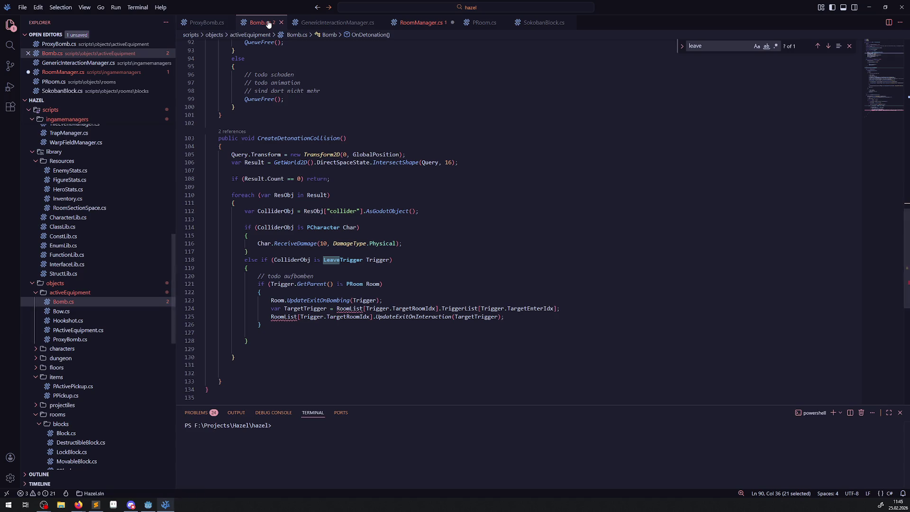
{"action": "mouse_move", "coordinate": [355, 308]}
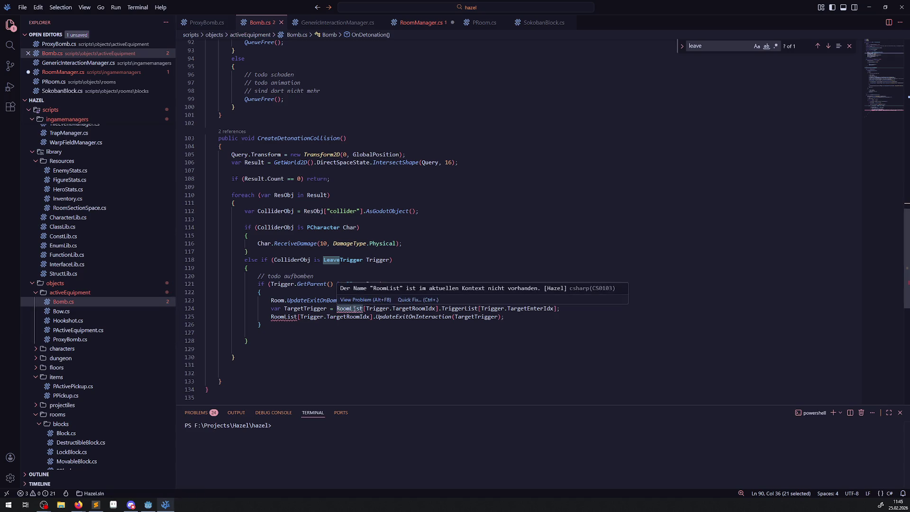
{"action": "double_click", "coordinate": [459, 309]}
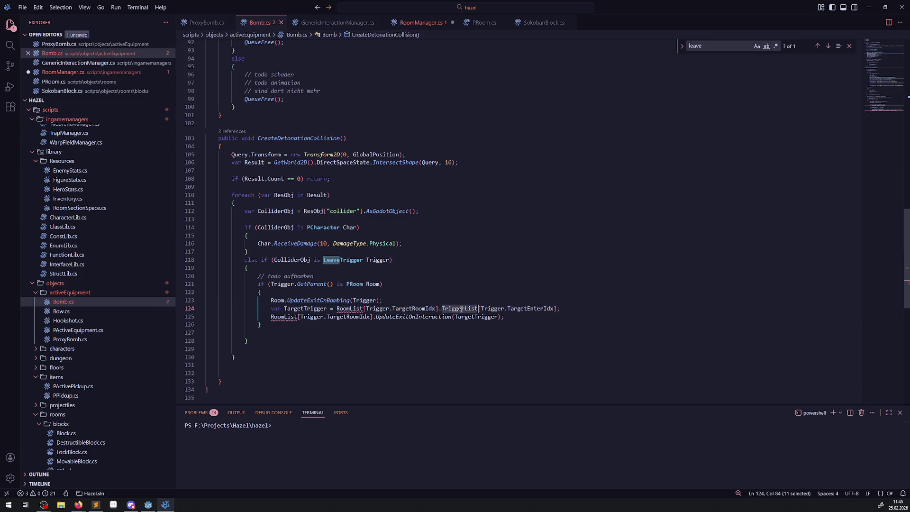
{"action": "left_click", "coordinate": [420, 23]}
{"action": "left_click", "coordinate": [334, 291]}
{"action": "double_click", "coordinate": [333, 291]}
{"action": "key", "text": "ctrl+v"}
{"action": "type", "text": "[]"}
{"action": "double_click", "coordinate": [385, 276]}
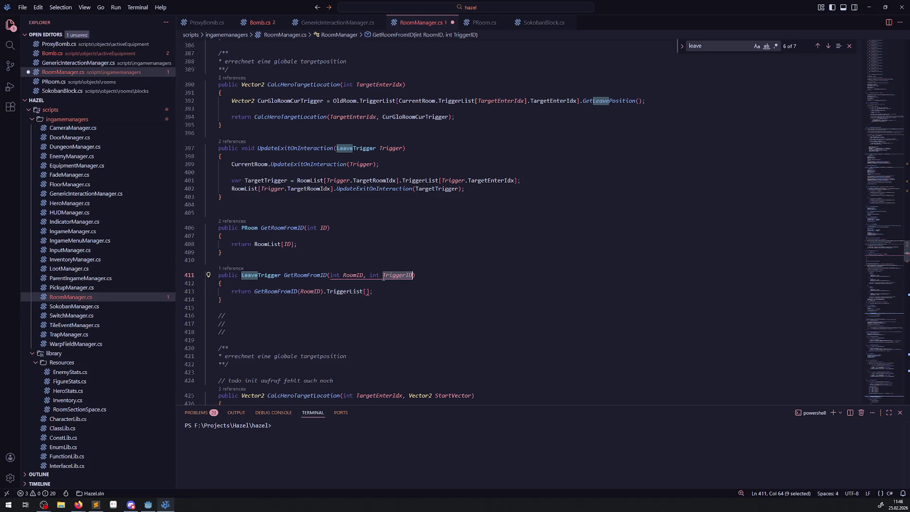
{"action": "key", "text": "ctrl+c"}
{"action": "left_click", "coordinate": [368, 291]}
{"action": "key", "text": "ctrl+v"}
{"action": "key", "text": "ctrl+s"}
Rename the duplicate method to GetTriggerFromID and return to Bomb.cs.
{"action": "left_click", "coordinate": [312, 271]}
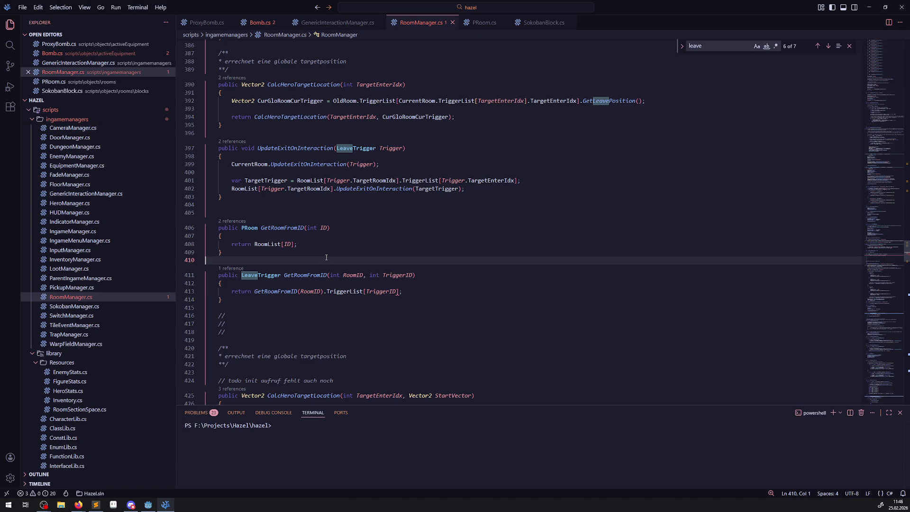
{"action": "double_click", "coordinate": [307, 275]}
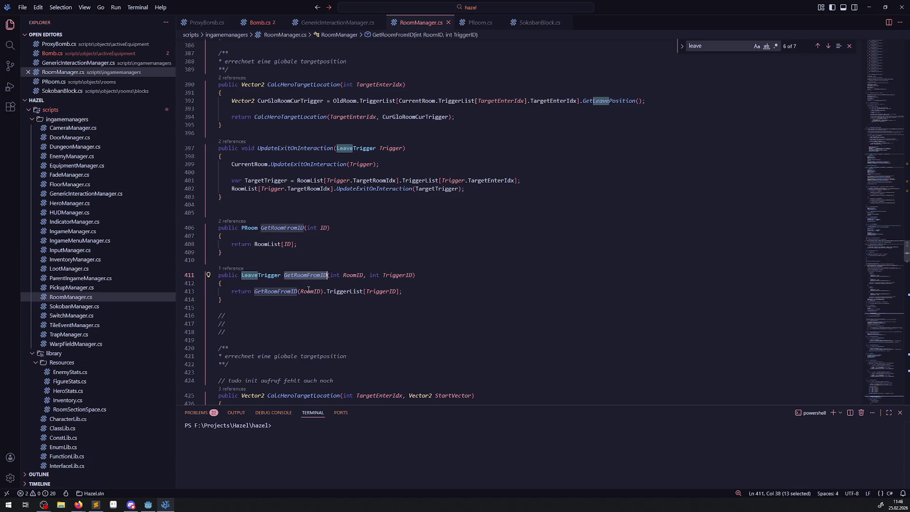
{"action": "left_click", "coordinate": [305, 279]}
{"action": "left_click_drag", "start_coordinate": [295, 276], "coordinate": [308, 275]}
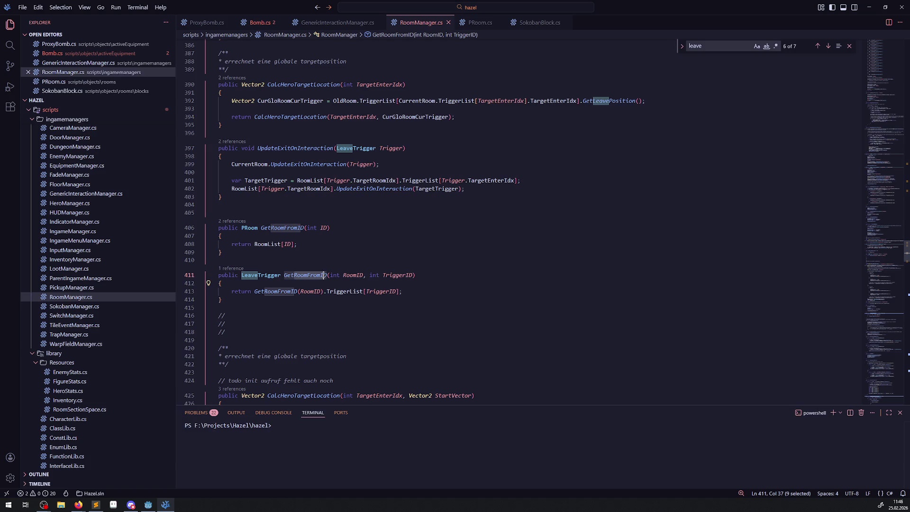
{"action": "type", "text": "Trigger"}
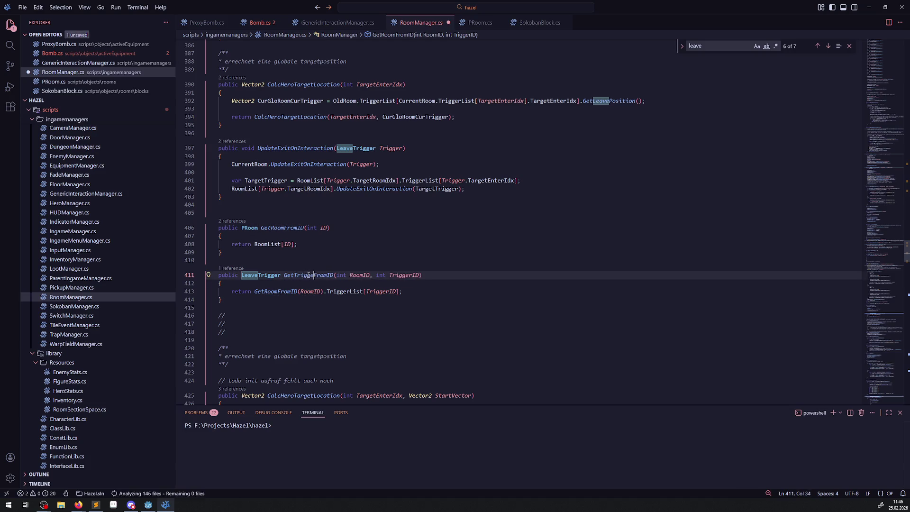
{"action": "left_click", "coordinate": [311, 271]}
{"action": "double_click", "coordinate": [311, 275]}
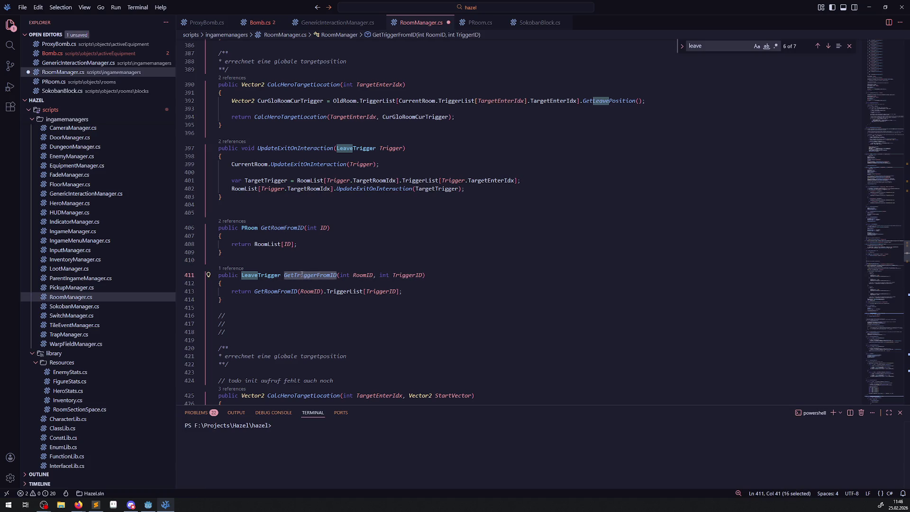
{"action": "left_click", "coordinate": [267, 27]}
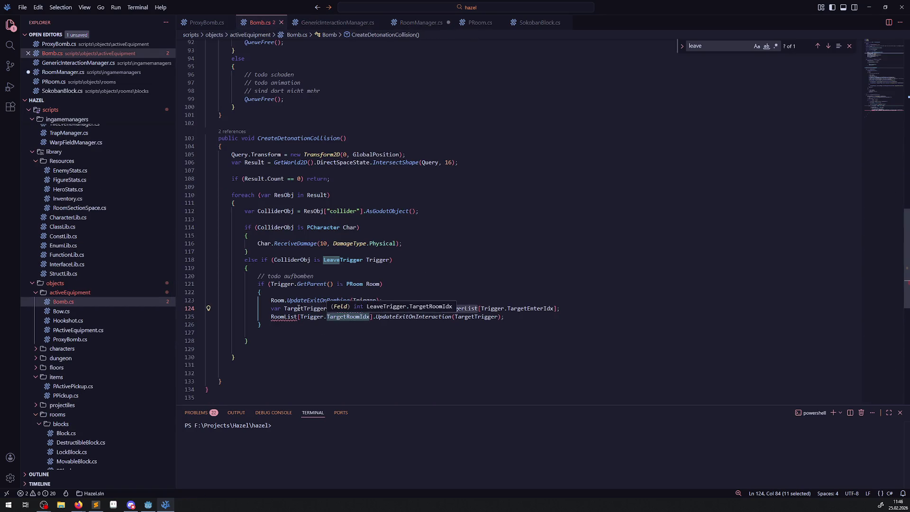
Add a GetIngameManager().RoomManager().GetTriggerFromID() line below Room.UpdateExitOnBombing(Trigger).
{"action": "left_click", "coordinate": [404, 304]}
{"action": "key", "text": "Return"}
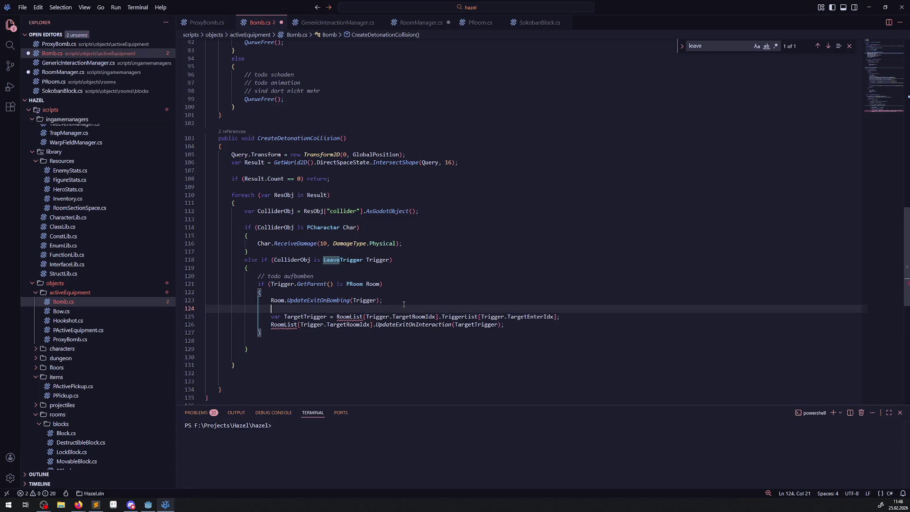
{"action": "type", "text": "GetInga"}
{"action": "type", "text": "meM"}
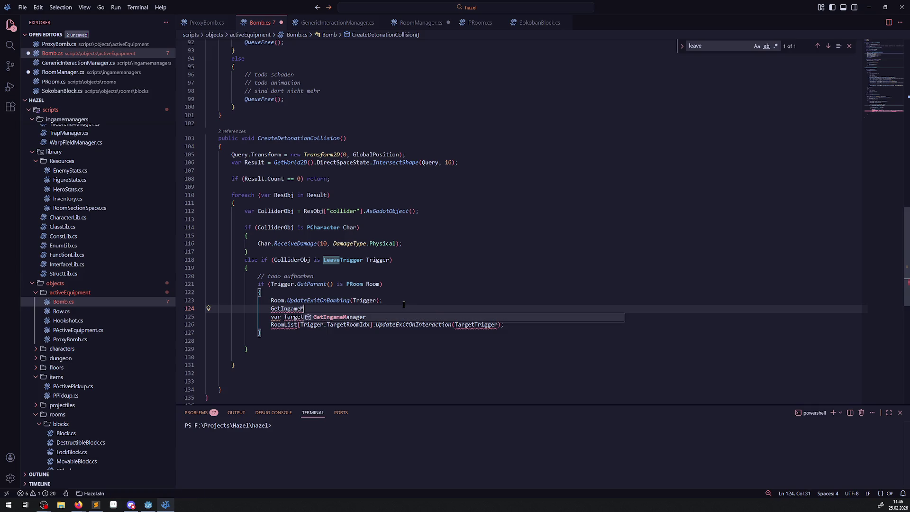
{"action": "key", "text": "Tab"}
{"action": "type", "text": "()"}
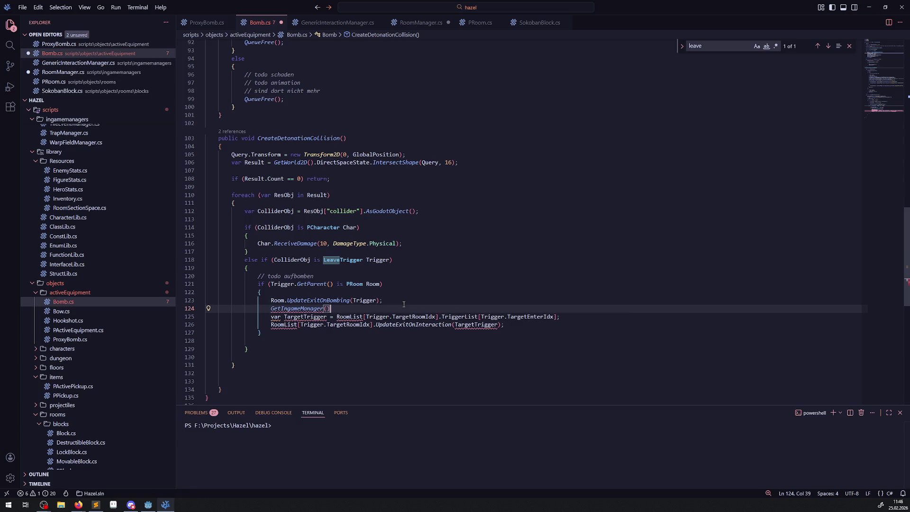
{"action": "type", "text": ".Roo"}
{"action": "key", "text": "Tab"}
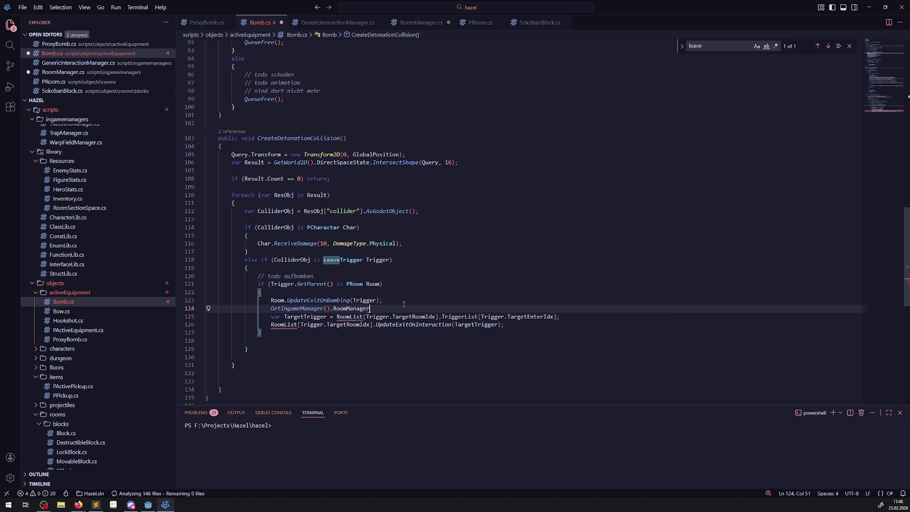
{"action": "type", "text": "().GetTriggerFromID()"}
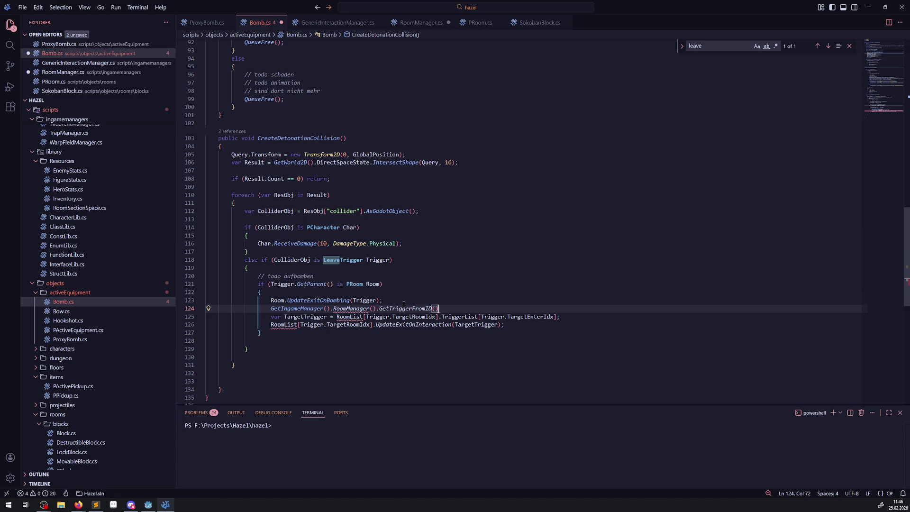
Pass Trigger.TargetRoomIdx and Trigger.TargetEnterIdx as the GetTriggerFromID arguments.
{"action": "left_click_drag", "start_coordinate": [366, 317], "coordinate": [437, 317]}
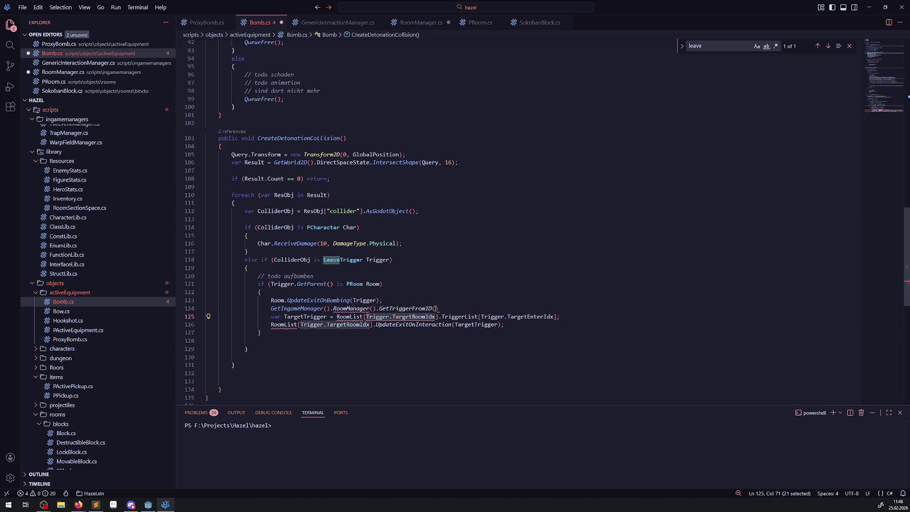
{"action": "key", "text": "ctrl+c"}
{"action": "left_click", "coordinate": [434, 308]}
{"action": "key", "text": "ctrl+v"}
{"action": "left_click_drag", "start_coordinate": [481, 317], "coordinate": [553, 316]}
{"action": "key", "text": "ctrl+c"}
{"action": "left_click", "coordinate": [506, 308]}
{"action": "type", "text": ","}
{"action": "key", "text": "ctrl+v"}
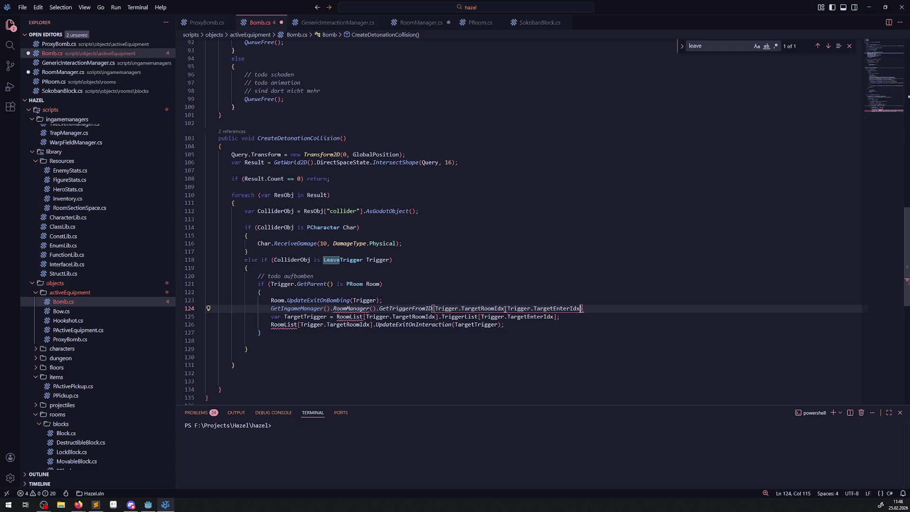
{"action": "key", "text": "Right"}
Insert an empty line after the exit update call in Bomb.cs.
{"action": "mouse_move", "coordinate": [271, 300]}
{"action": "left_mouse_down"}
{"action": "mouse_move", "coordinate": [374, 300]}
{"action": "mouse_move", "coordinate": [355, 300]}
{"action": "left_mouse_up"}
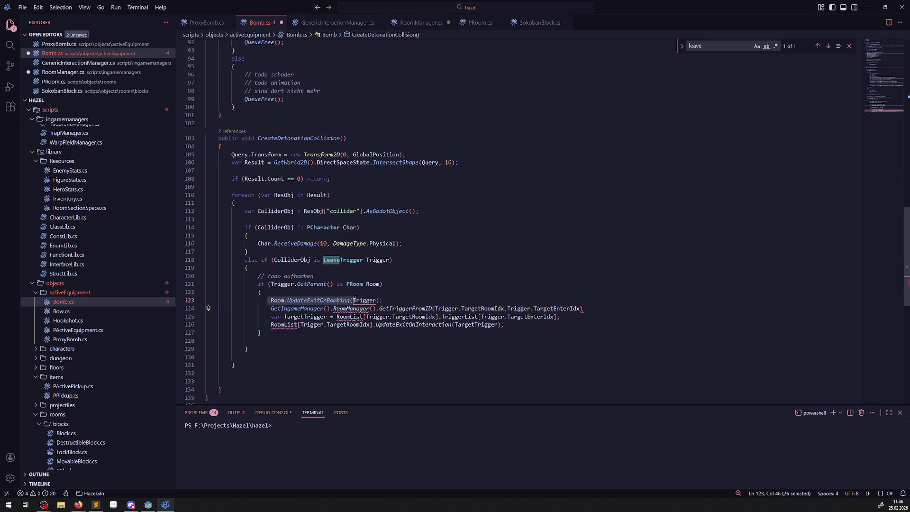
{"action": "left_click", "coordinate": [593, 309]}
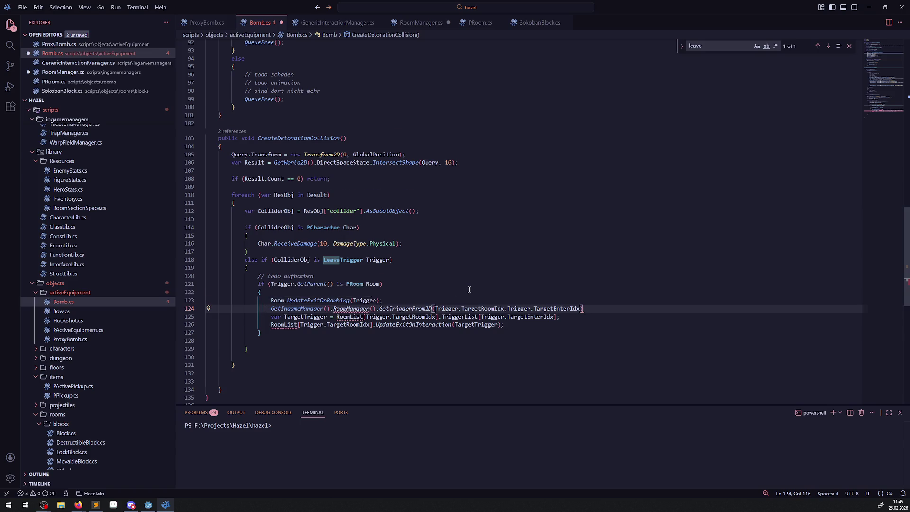
{"action": "scroll", "coordinate": [299, 301], "scroll_direction": "down", "scroll_amount": 1}
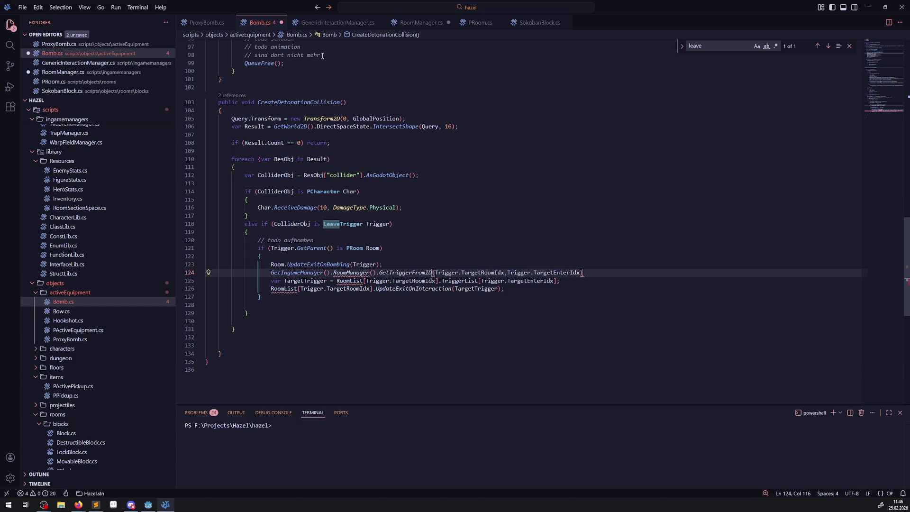
{"action": "left_click", "coordinate": [387, 264]}
{"action": "key", "text": "Return"}
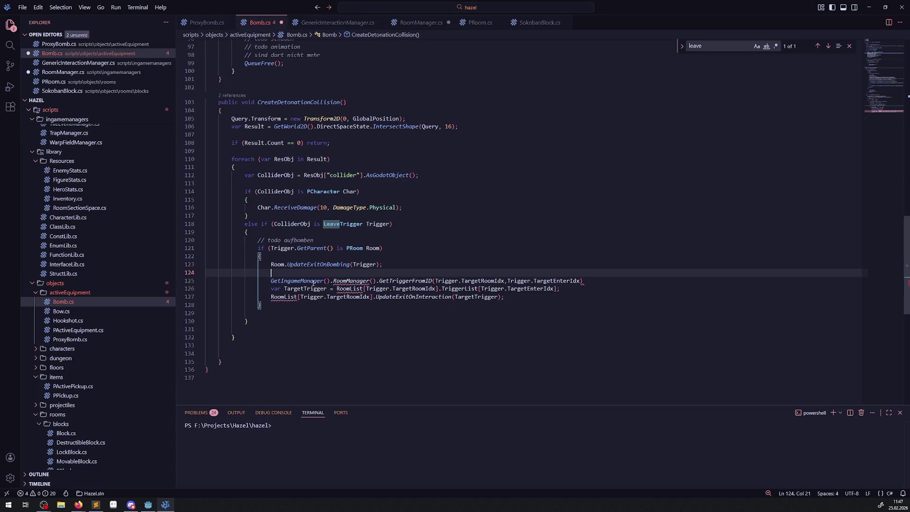
Add a GetIngameManager().RoomManager().GetRoomFromID() line on the empty line and save.
{"action": "left_click_drag", "start_coordinate": [267, 281], "coordinate": [379, 281]}
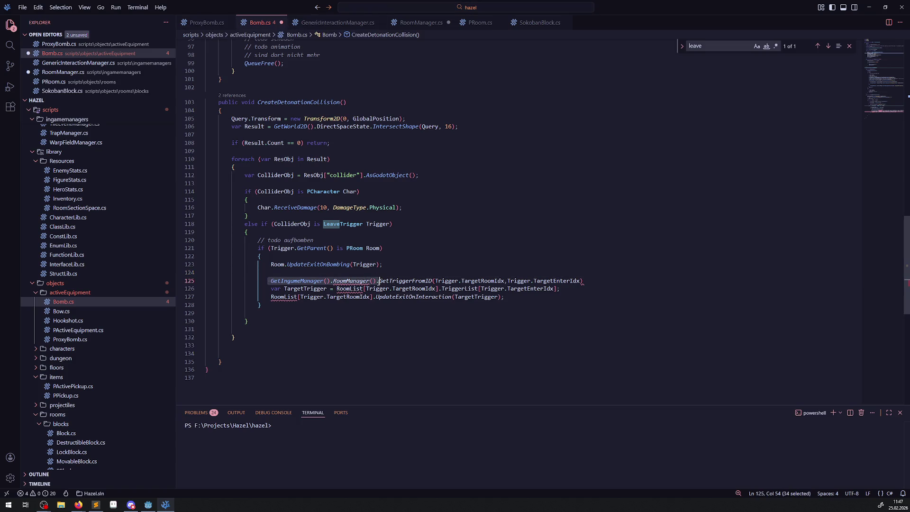
{"action": "key", "text": "ctrl+c"}
{"action": "key", "text": "Up"}
{"action": "key", "text": "ctrl+v"}
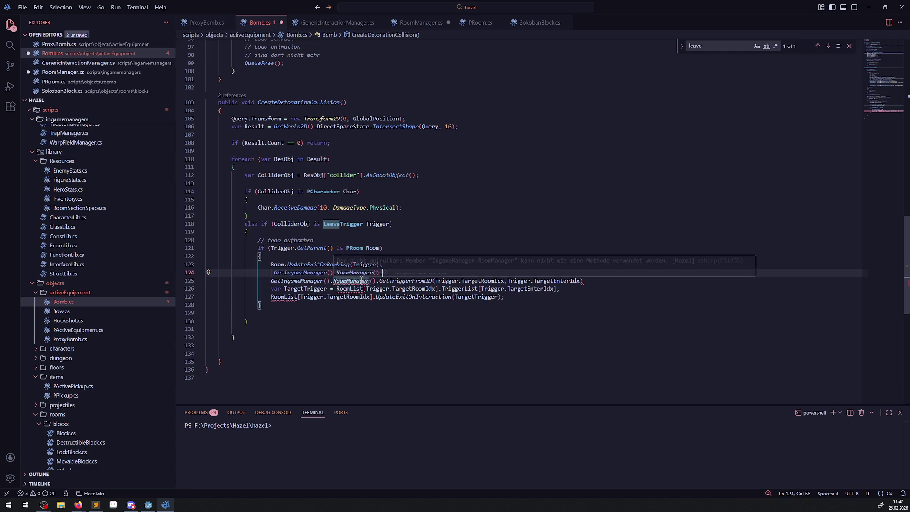
{"action": "key", "text": "ctrl+space"}
{"action": "type", "text": "getRoo"}
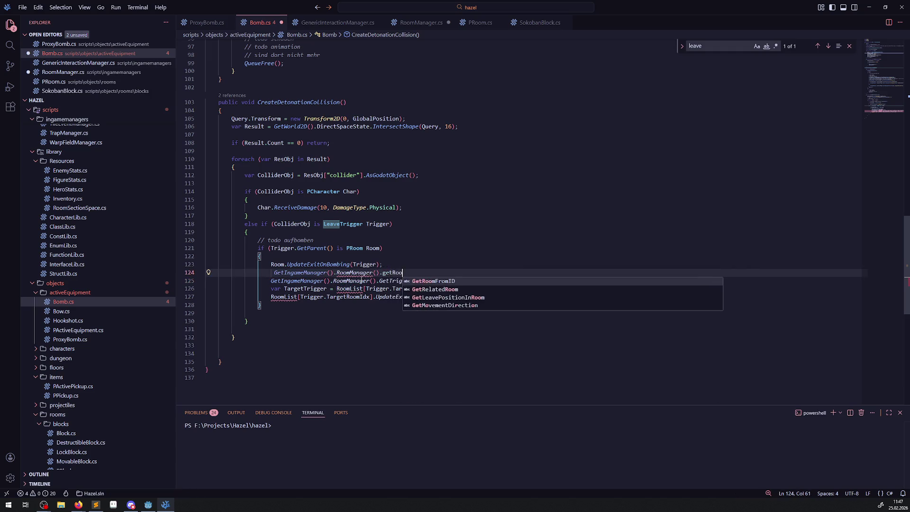
{"action": "key", "text": "Tab"}
{"action": "type", "text": "()"}
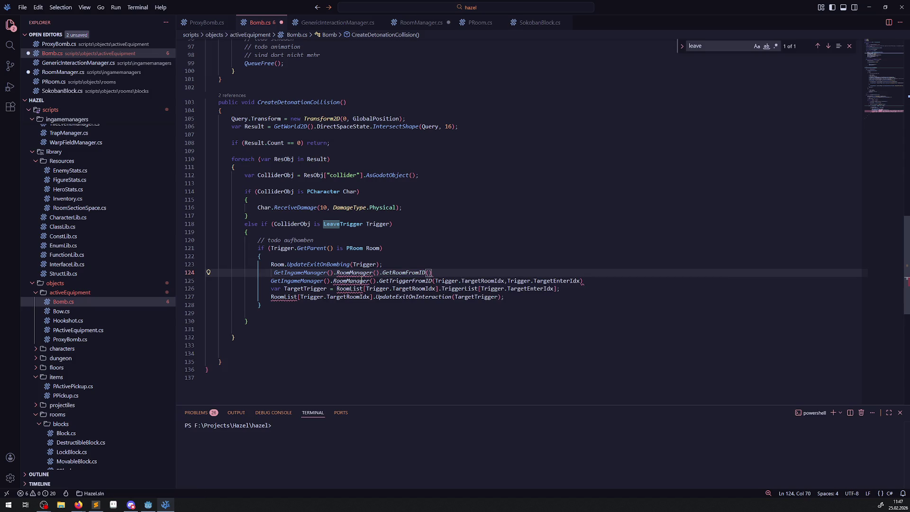
{"action": "key", "text": "ctrl+s"}
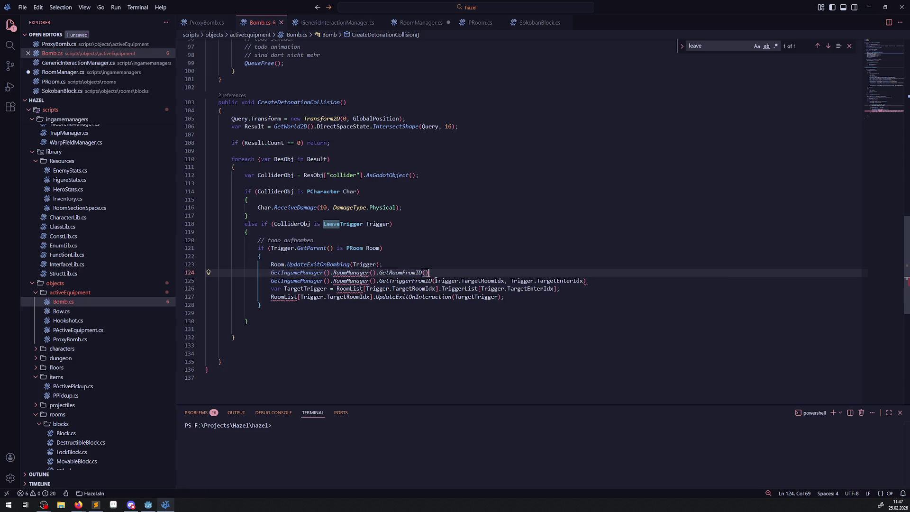
Pass Trigger.TargetRoomIdx as the GetRoomFromID argument.
{"action": "left_click_drag", "start_coordinate": [436, 280], "coordinate": [505, 281]}
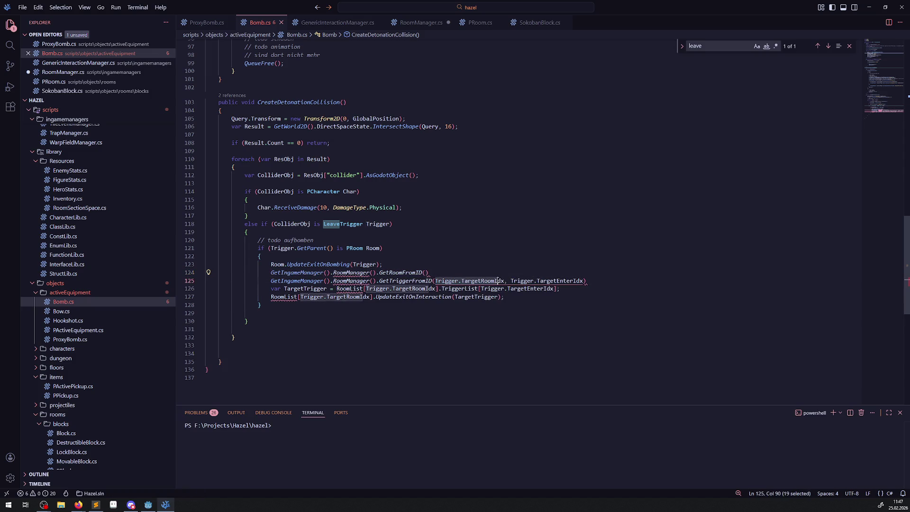
{"action": "key", "text": "ctrl+c"}
{"action": "left_click", "coordinate": [426, 272]}
{"action": "key", "text": "ctrl+v"}
{"action": "left_click", "coordinate": [512, 273]}
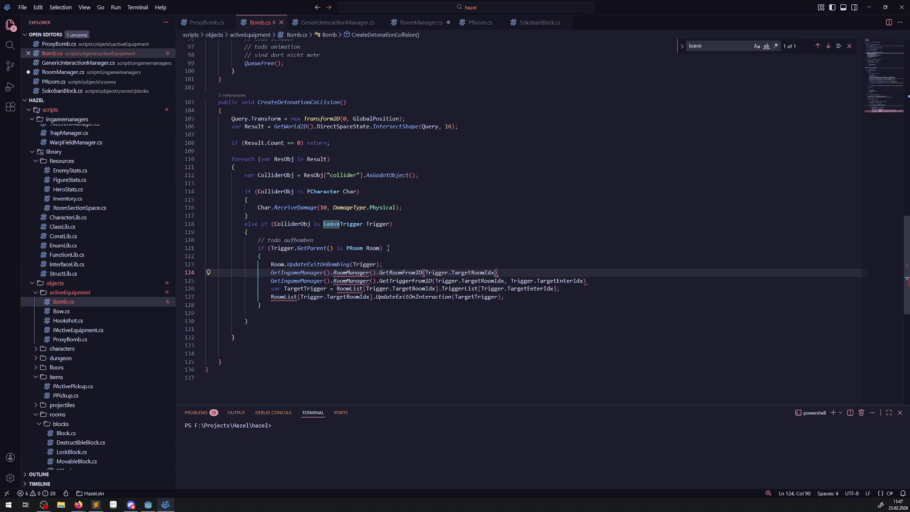
Remove the () after RoomManager on both new lines to use it as a property.
{"action": "mouse_move", "coordinate": [361, 273]}
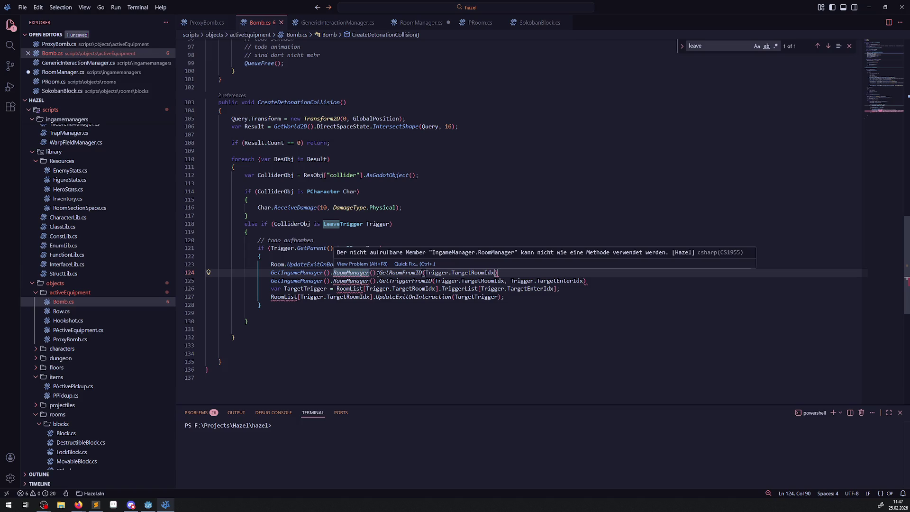
{"action": "left_click", "coordinate": [377, 274]}
{"action": "key", "text": "BackSpace"}
{"action": "key", "text": "BackSpace"}
{"action": "key", "text": "Down"}
{"action": "key", "text": "Delete"}
{"action": "key", "text": "Delete"}
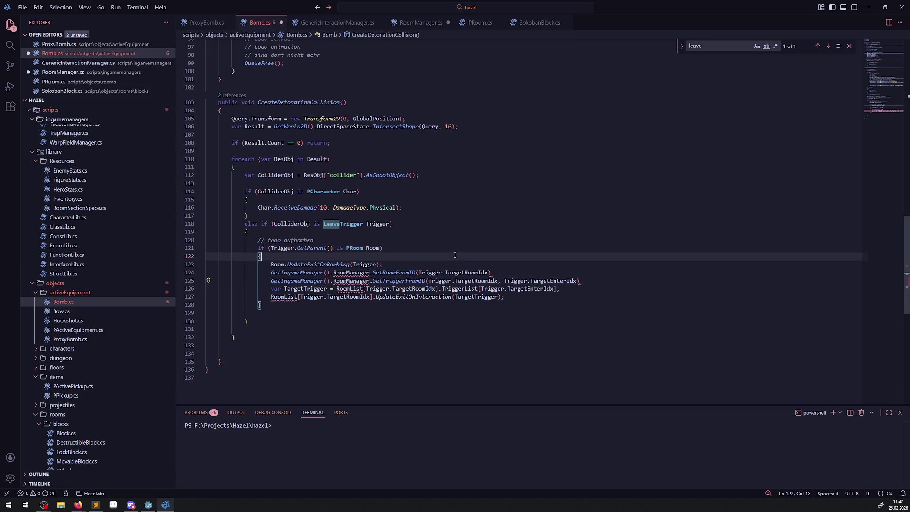
Store the room lookup result in a new variable named LinkedRoom and save.
{"action": "left_click", "coordinate": [510, 273]}
{"action": "key", "text": "Return"}
{"action": "left_click", "coordinate": [270, 273]}
{"action": "type", "text": "var TargetRoom ="}
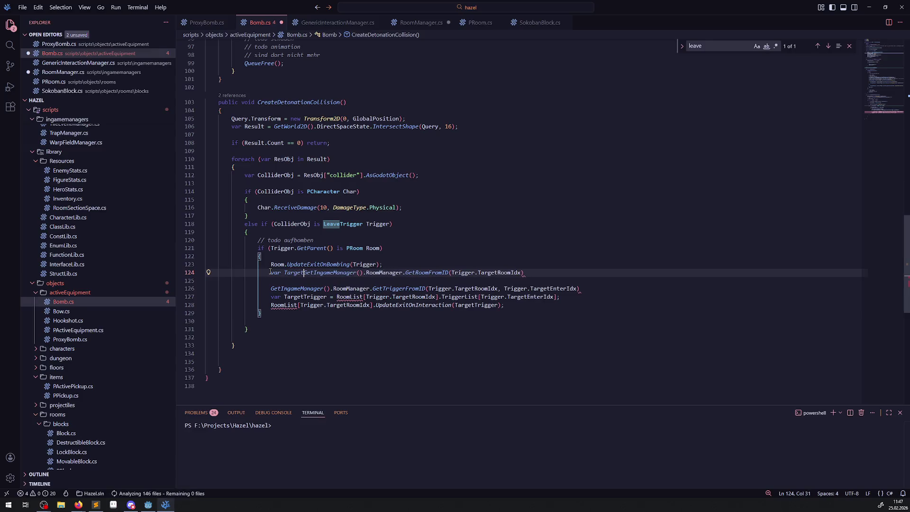
{"action": "key", "text": "ctrl+s"}
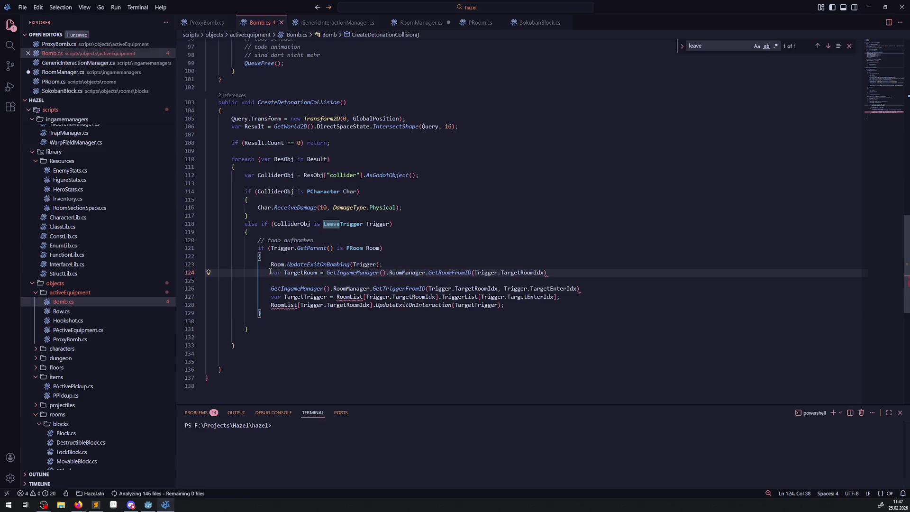
{"action": "left_click_drag", "start_coordinate": [284, 273], "coordinate": [304, 273]}
{"action": "type", "text": "Linked"}
{"action": "key", "text": "ctrl+s"}
Add a LinkedRoom.UpdateExitOnBombing(); call below the room lookup.
{"action": "left_click", "coordinate": [564, 272]}
{"action": "type", "text": ";"}
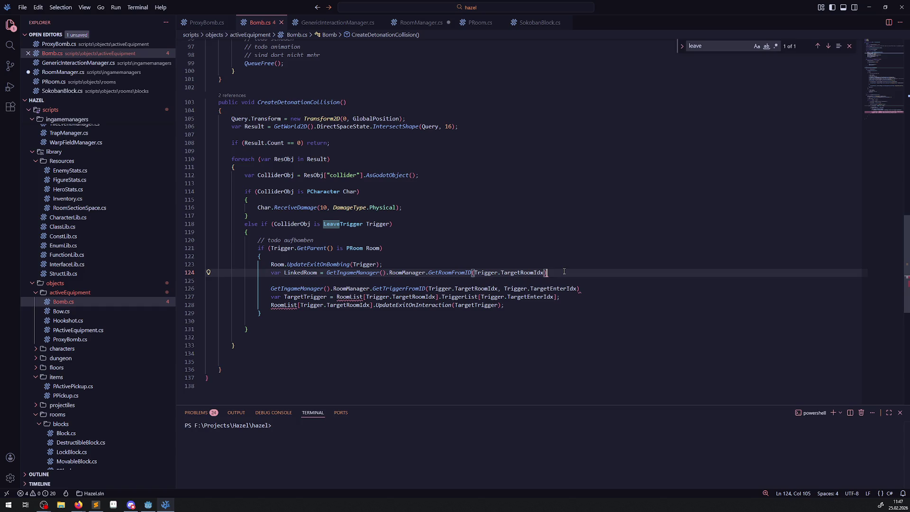
{"action": "key", "text": "Down"}
{"action": "type", "text": "LinkedRoom"}
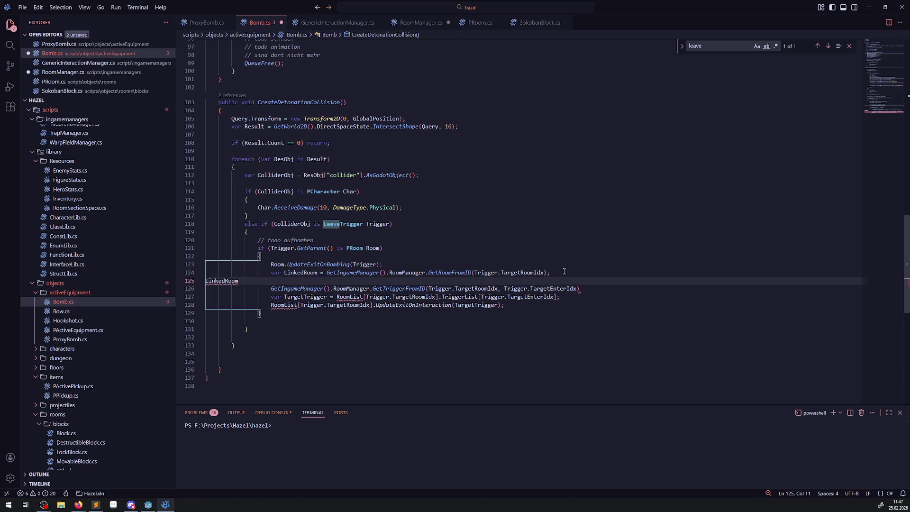
{"action": "type", "text": ".UpdateE"}
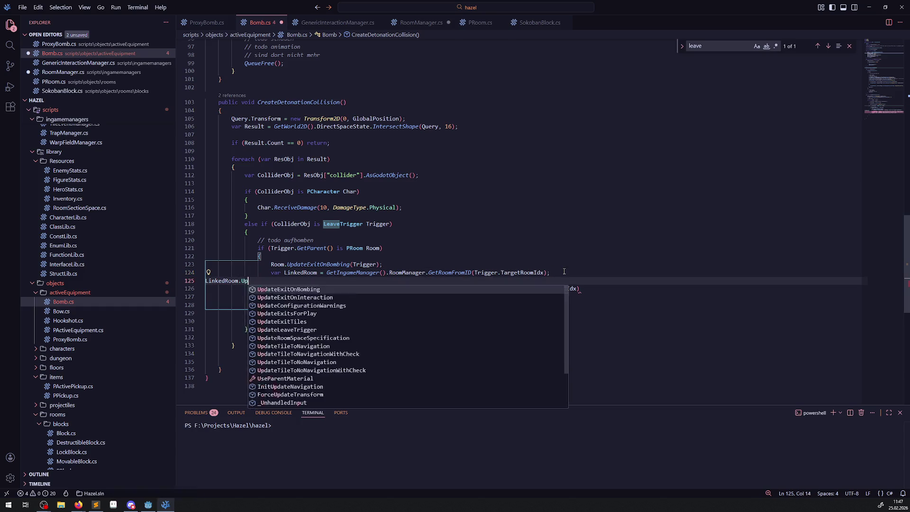
{"action": "key", "text": "Tab"}
{"action": "type", "text": "();"}
{"action": "key", "text": "ctrl+s"}
{"action": "key", "text": "Return"}
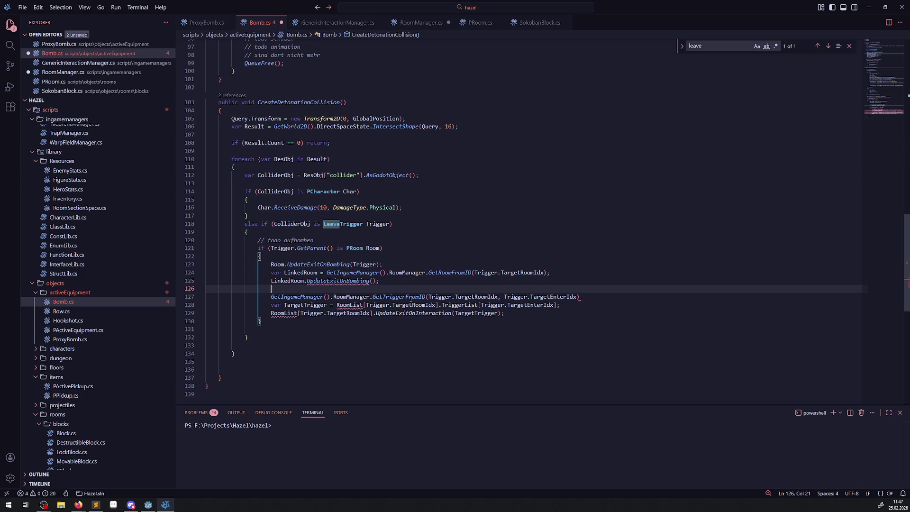
Replace the old GetTriggerFromID call with a var LinkedTrigger lookup under LinkedRoom.
{"action": "left_click", "coordinate": [586, 297]}
{"action": "key", "text": "shift+Home"}
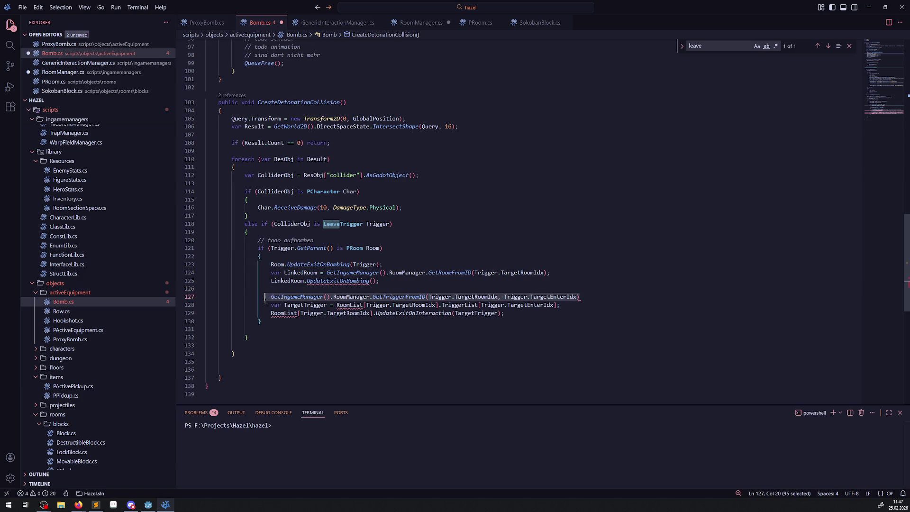
{"action": "key", "text": "BackSpace"}
{"action": "left_click", "coordinate": [566, 272]}
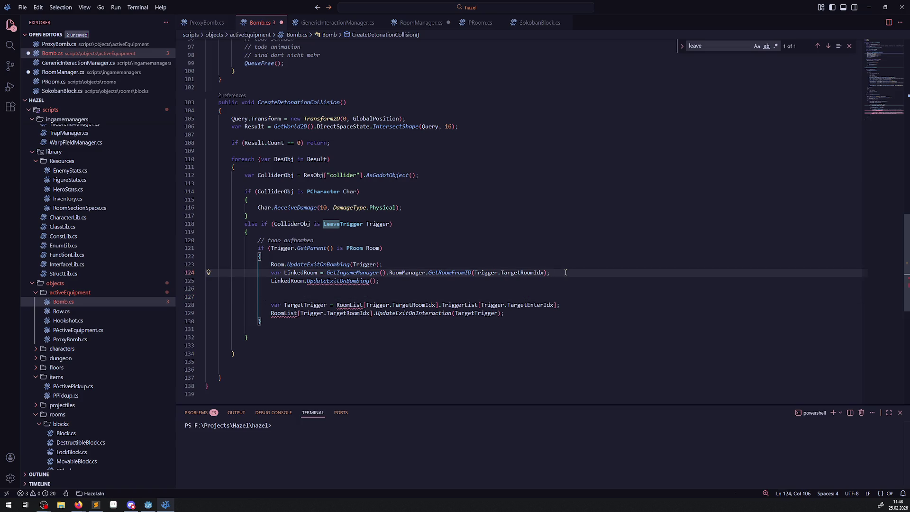
{"action": "key", "text": "Return"}
{"action": "type", "text": "var LinkedTrt"}
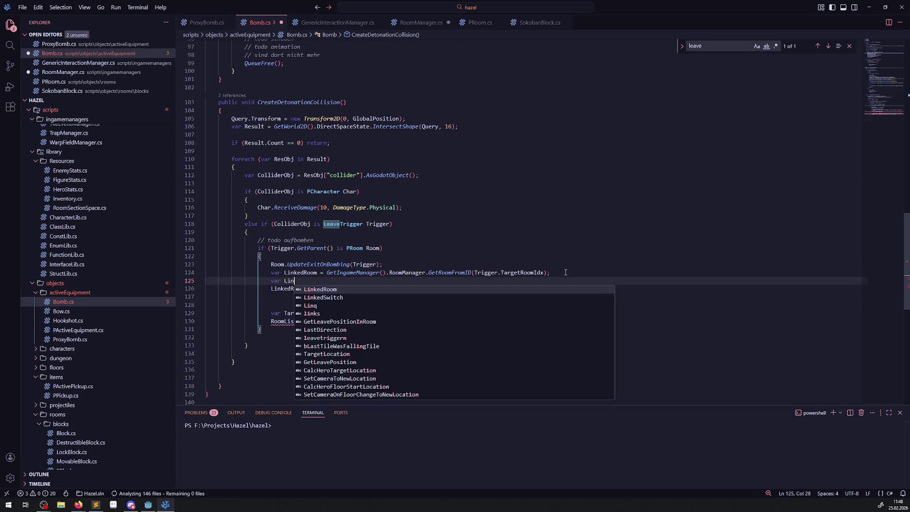
{"action": "key", "text": "BackSpace"}
{"action": "type", "text": "igger ="}
{"action": "key", "text": "Tab"}
{"action": "key", "text": "ctrl+s"}
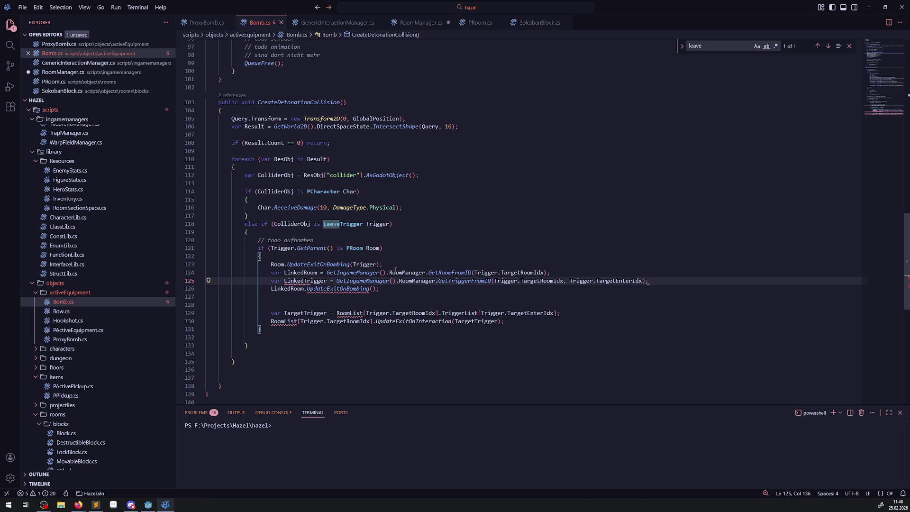
Pass LinkedTrigger as the argument to UpdateExitOnBombing and save.
{"action": "double_click", "coordinate": [301, 281]}
{"action": "key", "text": "ctrl+c"}
{"action": "left_click", "coordinate": [372, 289]}
{"action": "key", "text": "ctrl+v"}
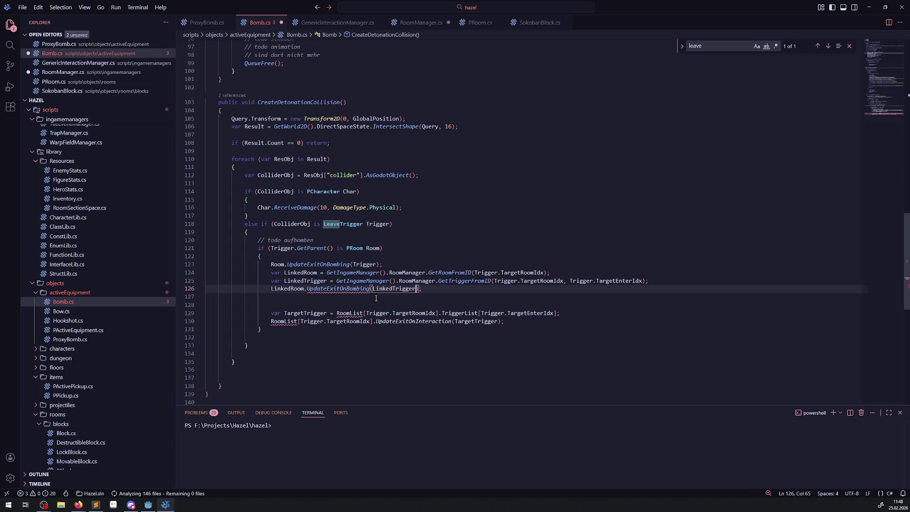
{"action": "key", "text": "ctrl+s"}
Delete the old TargetTrigger and RoomList lines and separate the linked-room code with a blank line.
{"action": "mouse_move", "coordinate": [506, 321]}
{"action": "left_mouse_down"}
{"action": "mouse_move", "coordinate": [208, 313]}
{"action": "mouse_move", "coordinate": [221, 301]}
{"action": "left_mouse_up"}
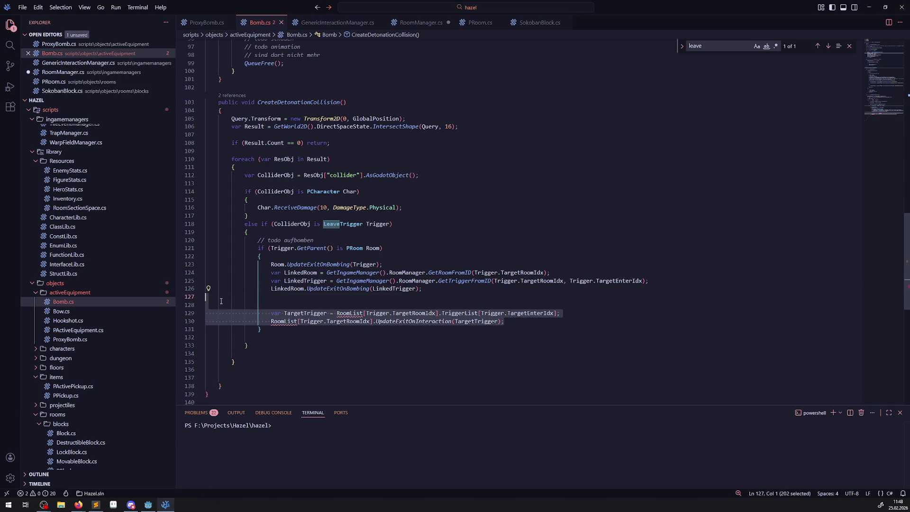
{"action": "key", "text": "BackSpace"}
{"action": "key", "text": "Down"}
{"action": "key", "text": "ctrl+s"}
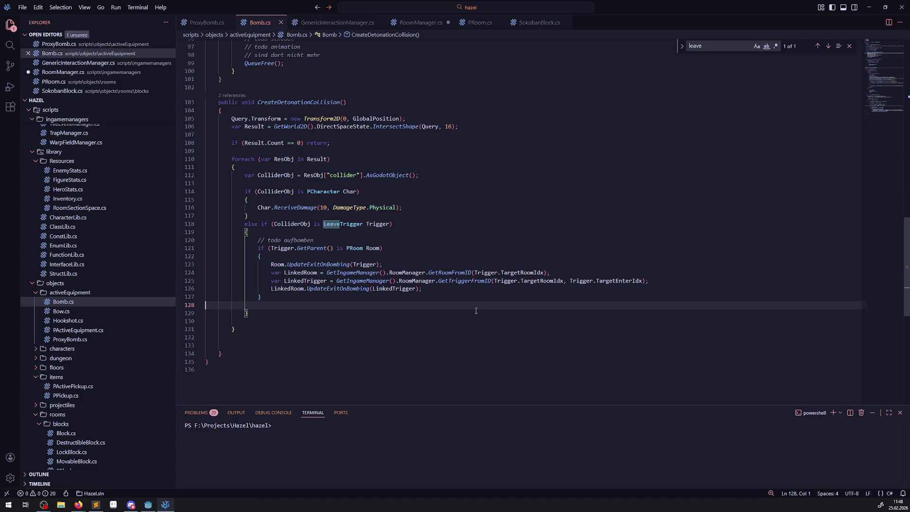
{"action": "left_click", "coordinate": [388, 266]}
{"action": "key", "text": "Return"}
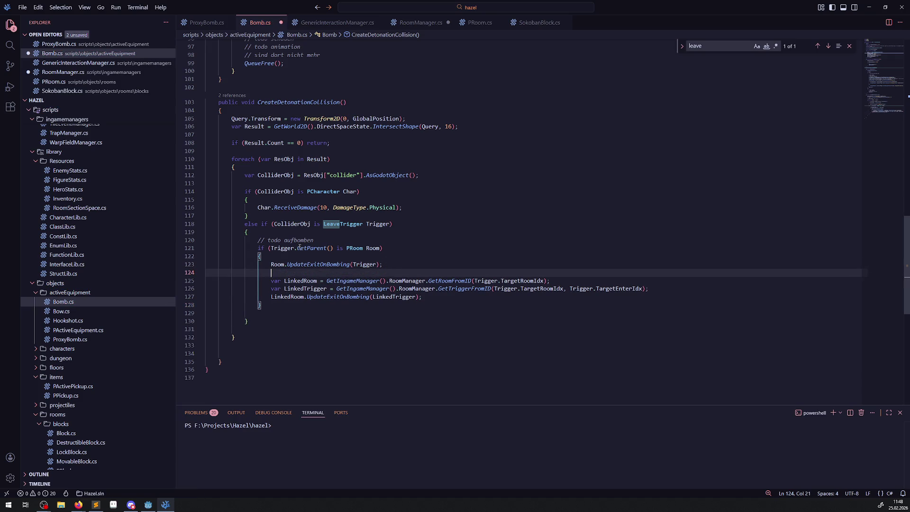
Check the fields in Trigger/LeaveTrigger.cs, then save Bomb.cs.
{"action": "scroll", "coordinate": [64, 294], "scroll_direction": "down", "scroll_amount": 10}
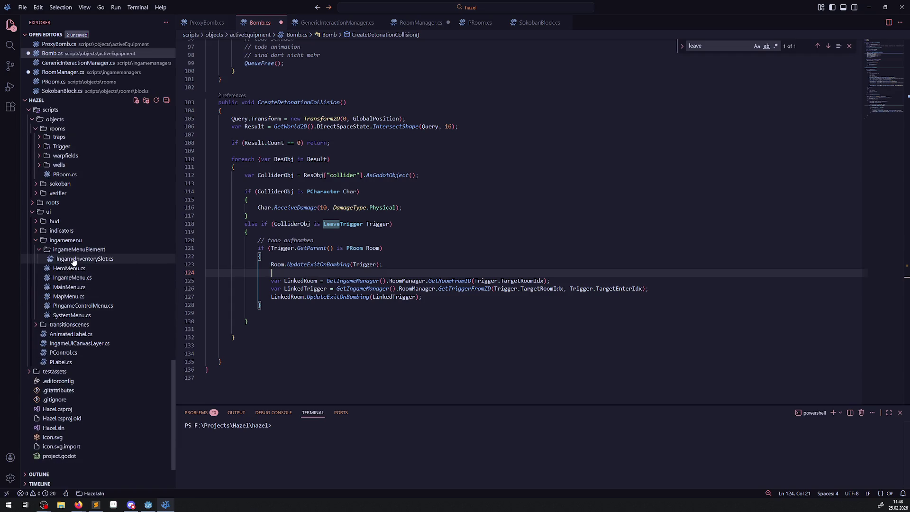
{"action": "scroll", "coordinate": [71, 263], "scroll_direction": "up", "scroll_amount": 4}
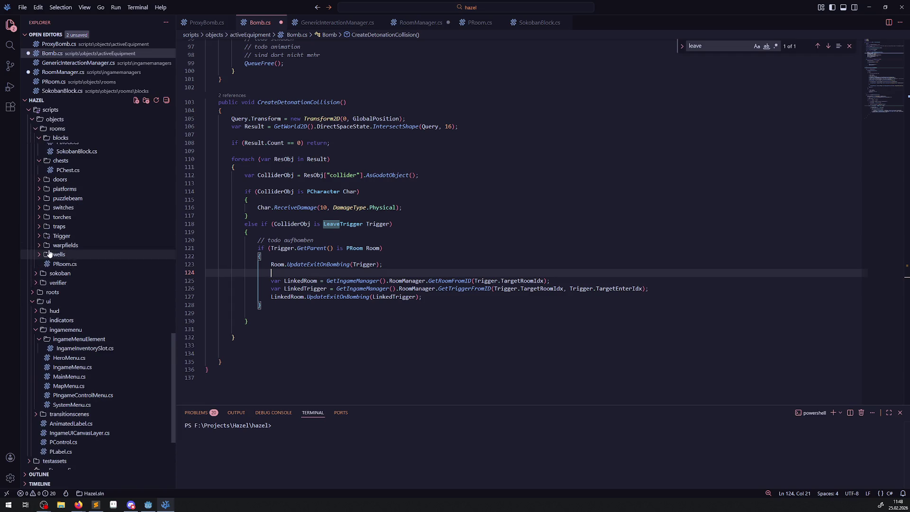
{"action": "left_click", "coordinate": [59, 236]}
{"action": "left_click", "coordinate": [83, 246]}
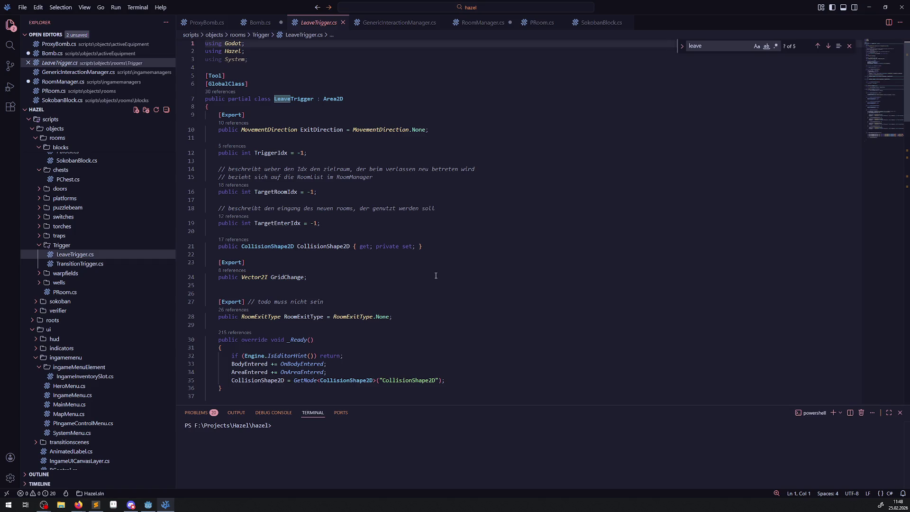
{"action": "left_click", "coordinate": [260, 22]}
{"action": "left_click", "coordinate": [494, 264]}
{"action": "key", "text": "ctrl+s"}
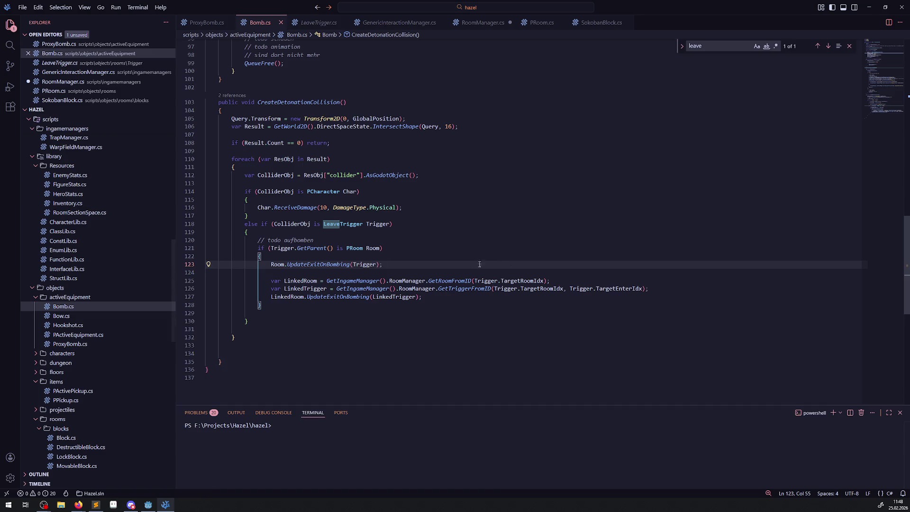
Run the game in Godot, dismiss the build error, and jump to the GetTriggerFromID error in Bomb.cs.
{"action": "left_click", "coordinate": [148, 505]}
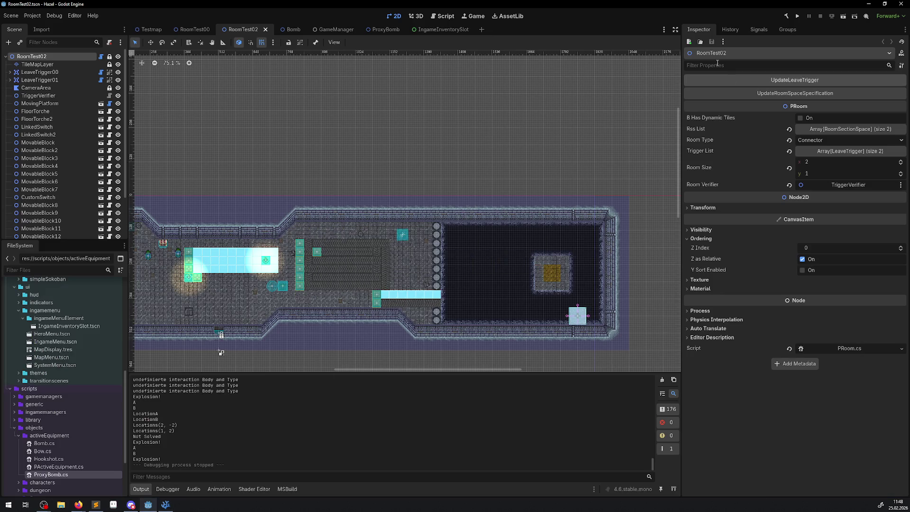
{"action": "left_click", "coordinate": [797, 17]}
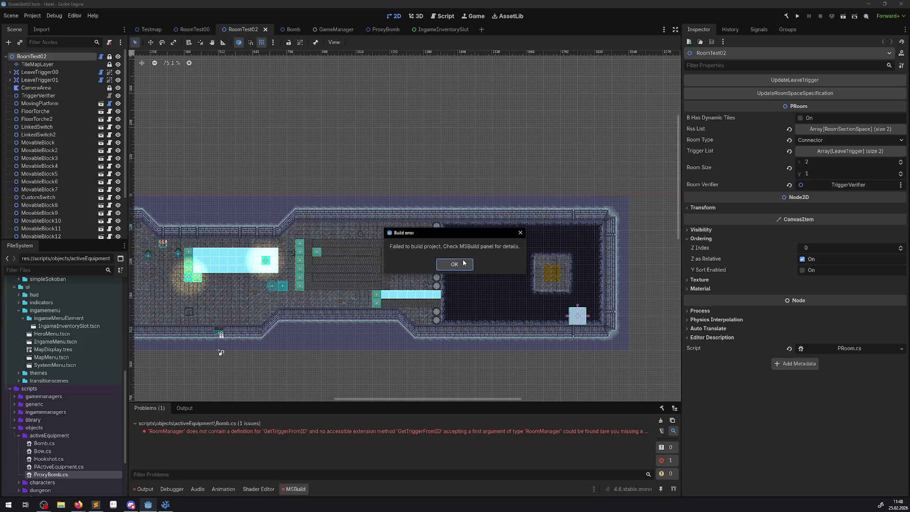
{"action": "left_click", "coordinate": [464, 263]}
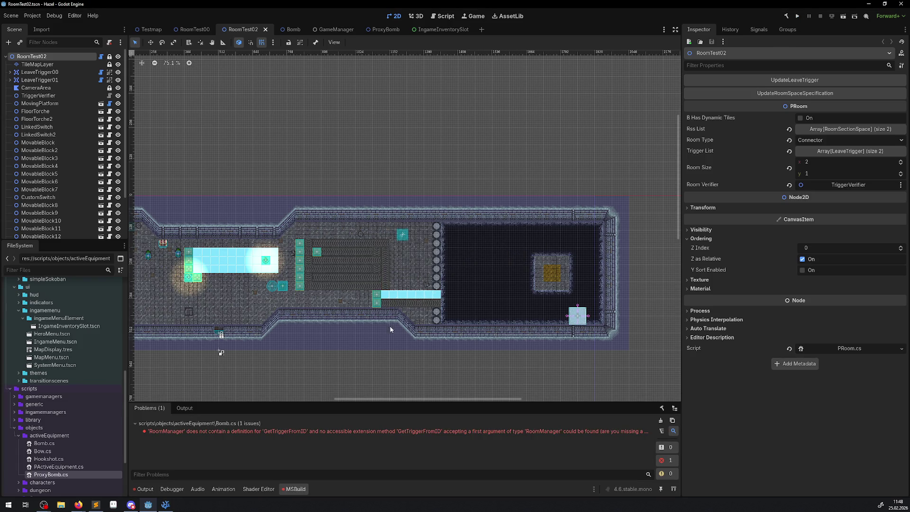
{"action": "double_click", "coordinate": [255, 433]}
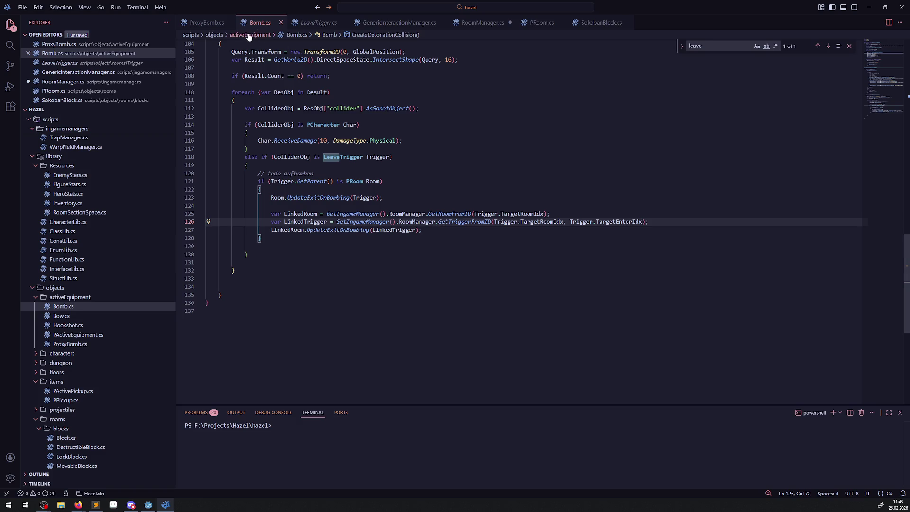
Adjust the GetTriggerFromID call on Bomb.cs line 126, cross-checking RoomManager.cs and GenericInteractionManager.cs.
{"action": "left_click", "coordinate": [469, 29]}
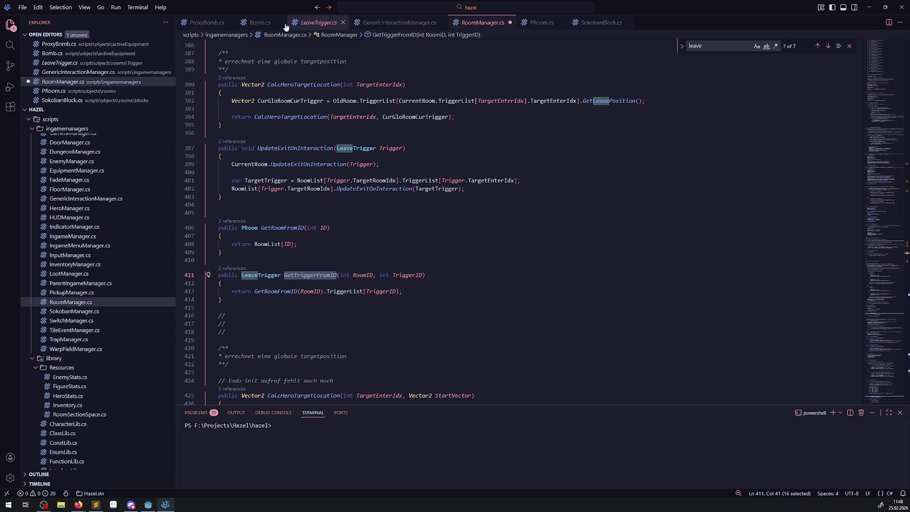
{"action": "left_click", "coordinate": [259, 23]}
{"action": "key", "text": "ctrl+v"}
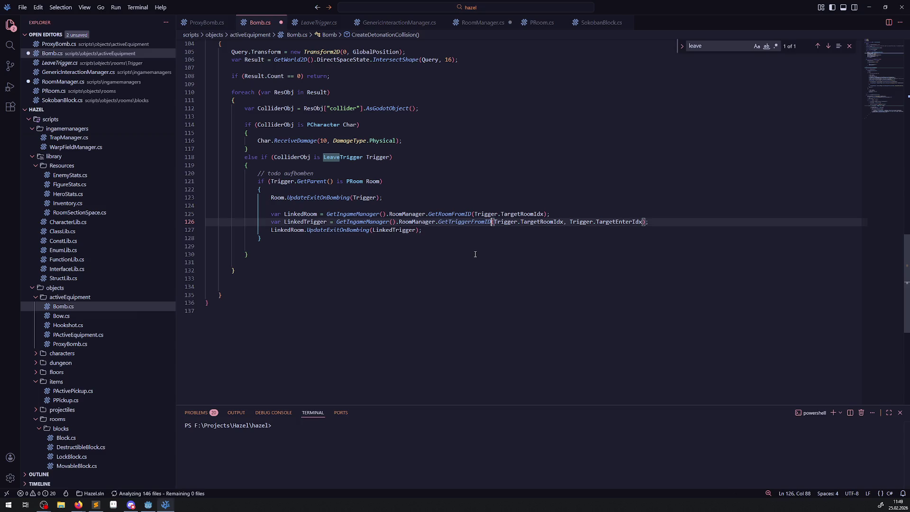
{"action": "key", "text": "ctrl+s"}
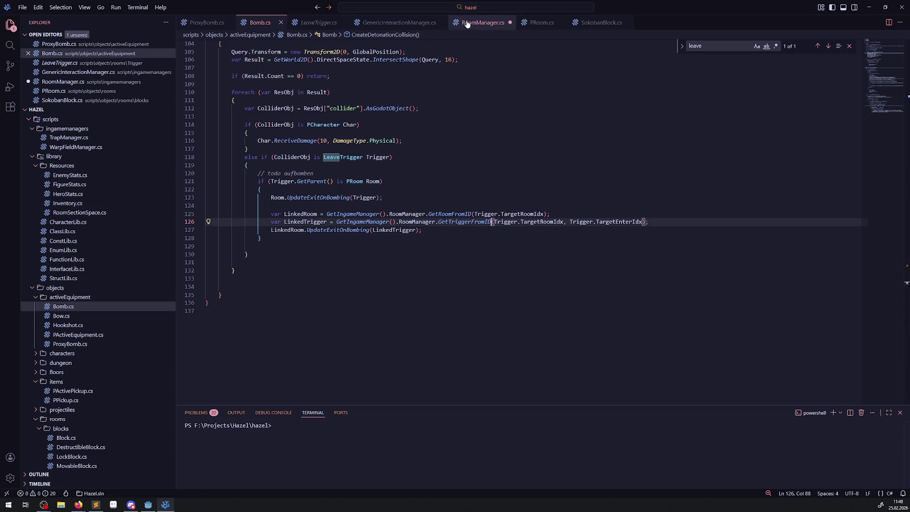
{"action": "left_click", "coordinate": [469, 24]}
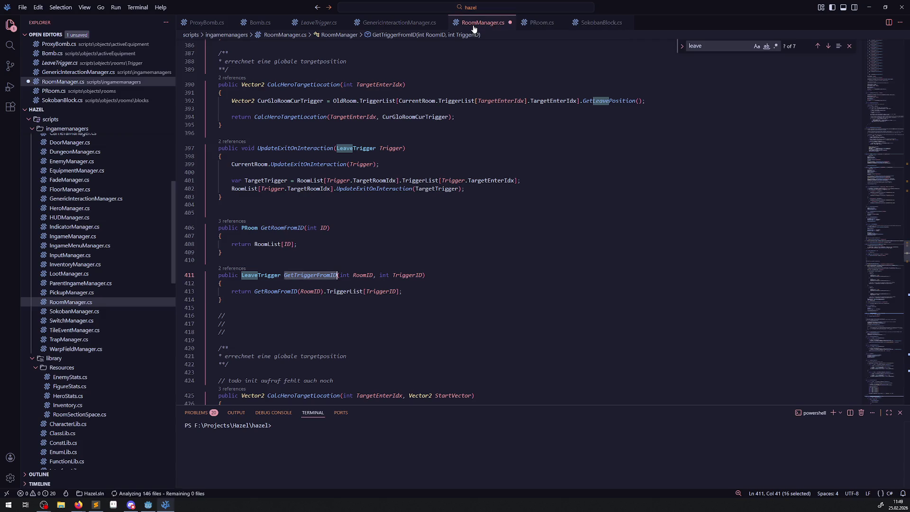
{"action": "left_click", "coordinate": [311, 22]}
{"action": "left_click", "coordinate": [395, 23]}
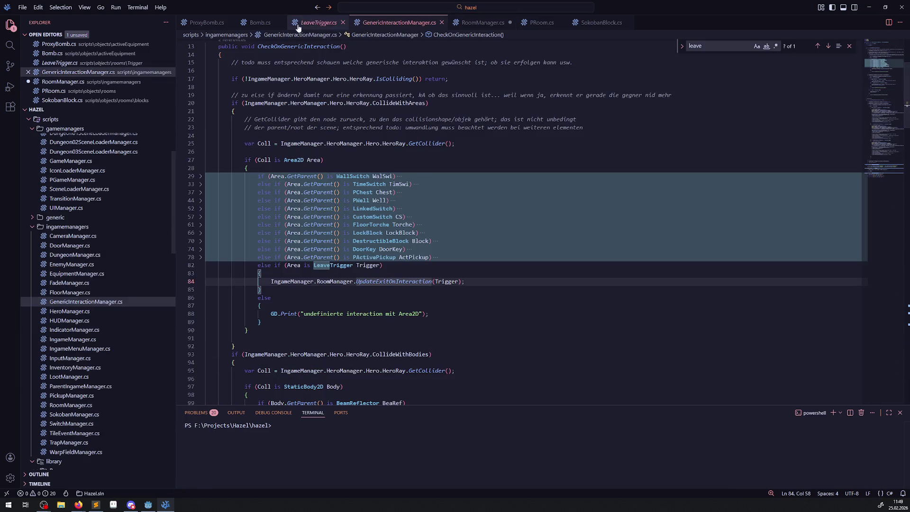
{"action": "left_click", "coordinate": [258, 24]}
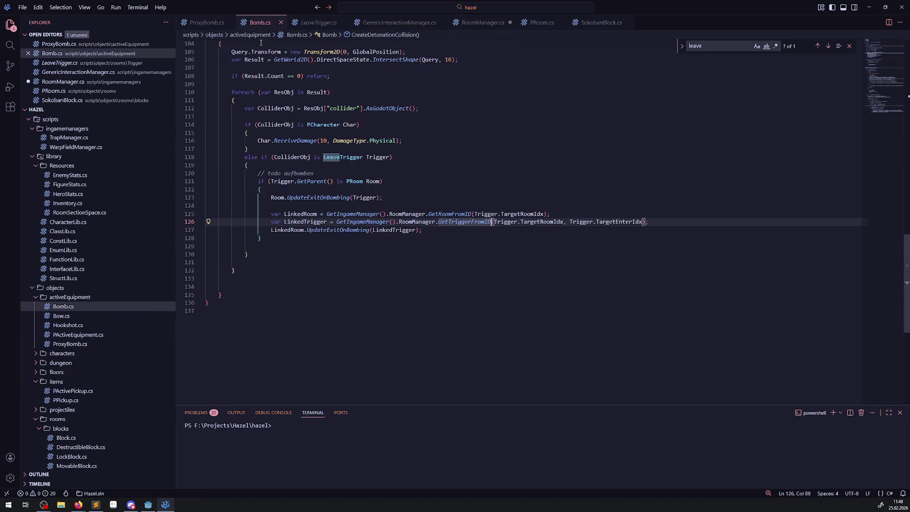
Save RoomManager.cs with its GetTriggerFromID method, close the search, and return to Godot.
{"action": "mouse_move", "coordinate": [549, 222]}
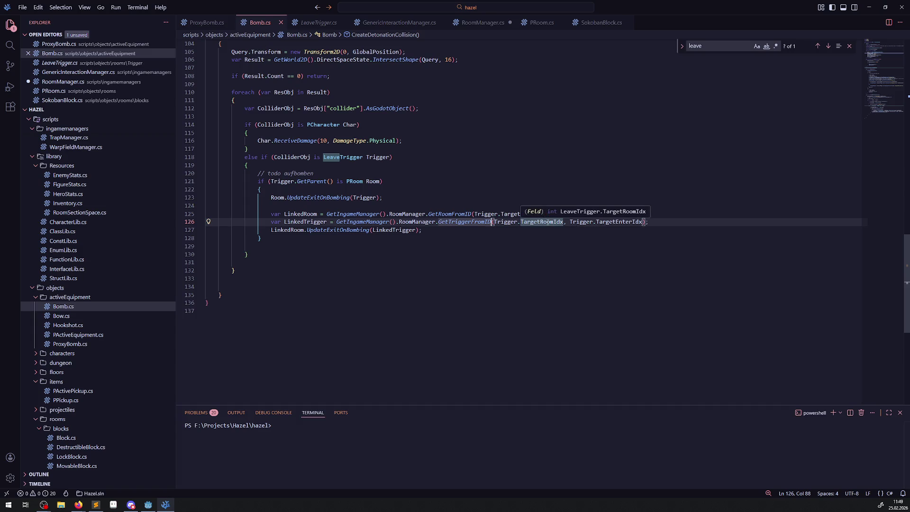
{"action": "left_click", "coordinate": [465, 222], "text": "ctrl"}
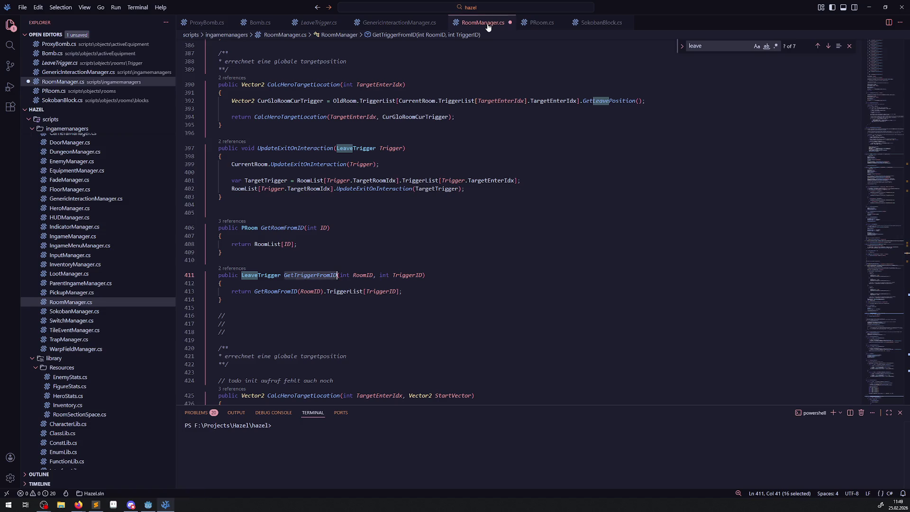
{"action": "key", "text": "ctrl+s"}
{"action": "key", "text": "Up"}
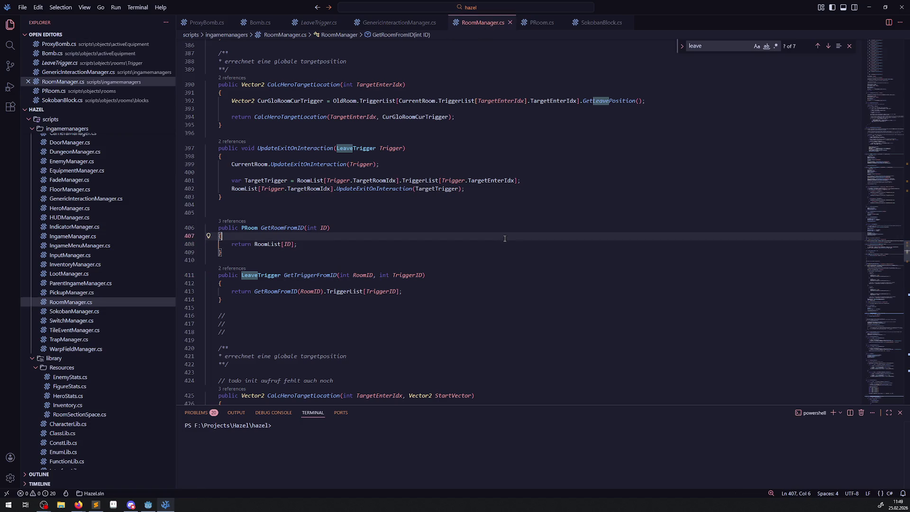
{"action": "left_click", "coordinate": [850, 46]}
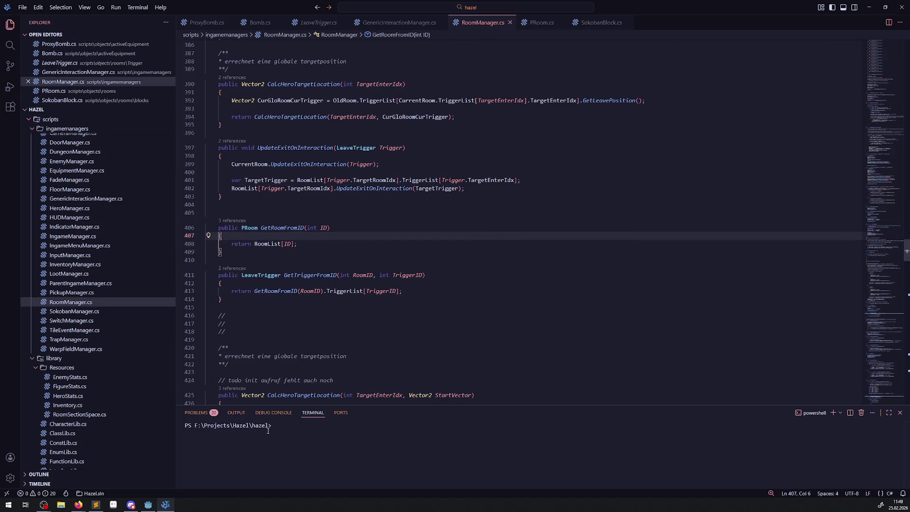
{"action": "left_click", "coordinate": [148, 504]}
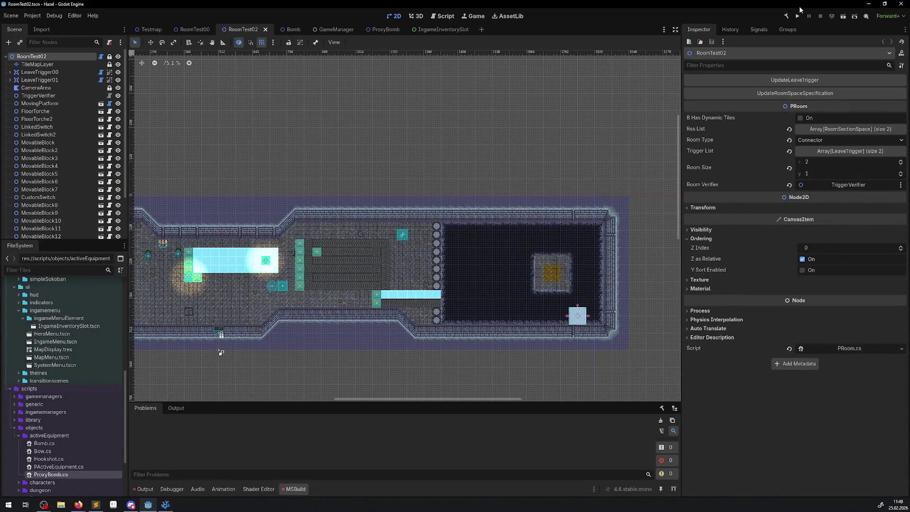
Build the .NET project twice with the Output log visible, clear the log, and run the game.
{"action": "left_click", "coordinate": [786, 17]}
{"action": "left_click", "coordinate": [147, 489]}
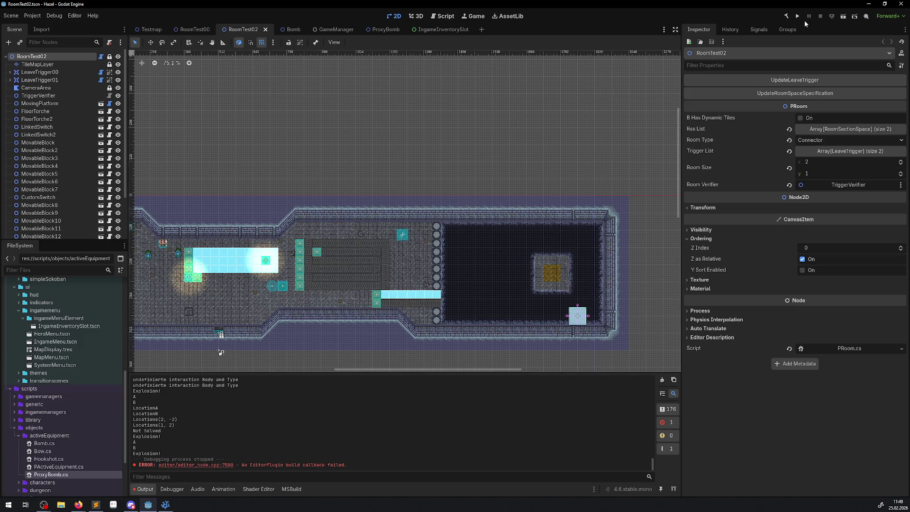
{"action": "left_click", "coordinate": [786, 16]}
{"action": "left_click", "coordinate": [661, 381]}
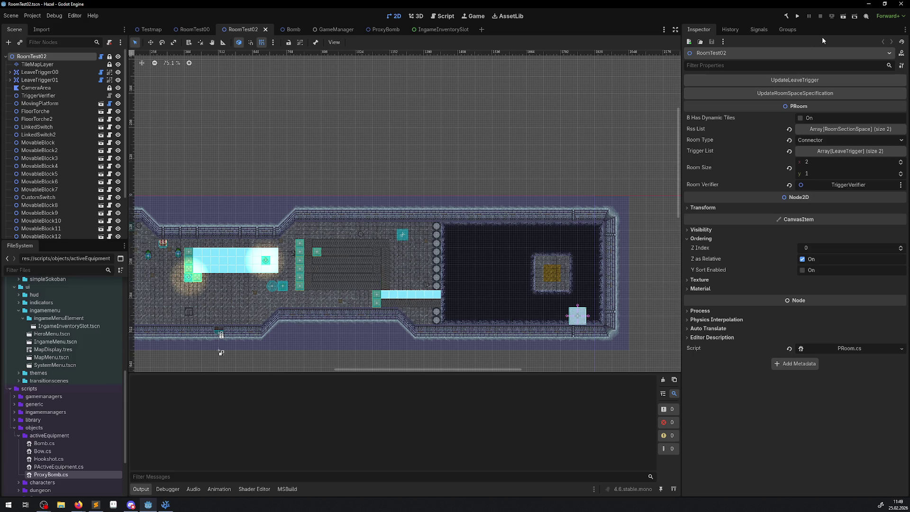
{"action": "left_click", "coordinate": [796, 17]}
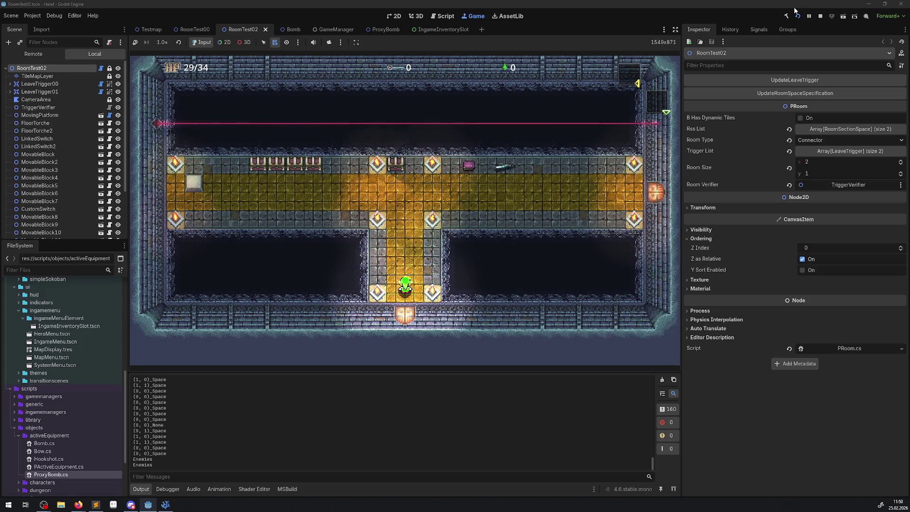
Walk up the corridor, place a bomb by the left wall, and enter the room below.
{"action": "key", "text": "Up"}
{"action": "key", "text": "Left"}
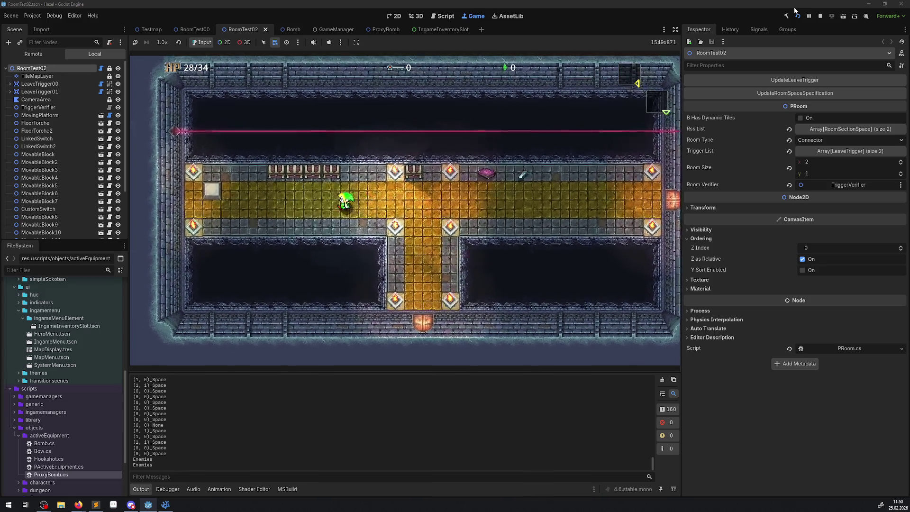
{"action": "key", "text": "Left"}
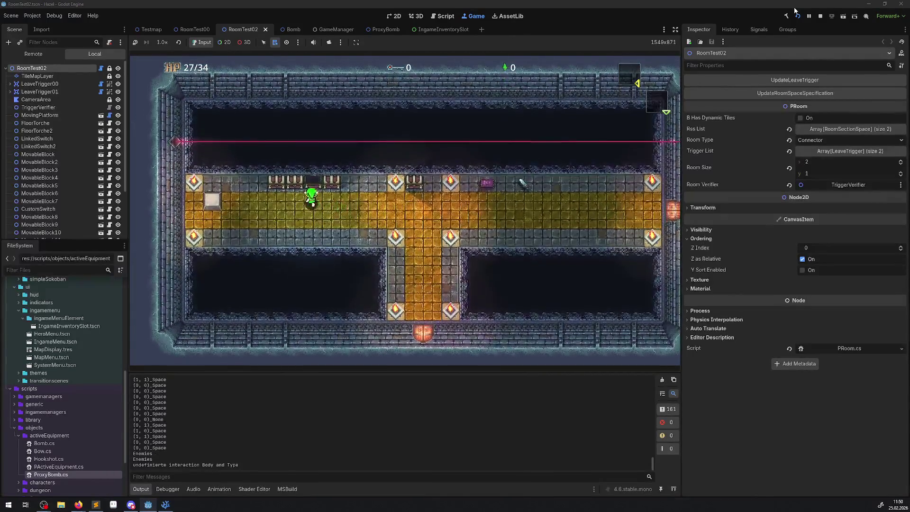
{"action": "key", "text": "Left"}
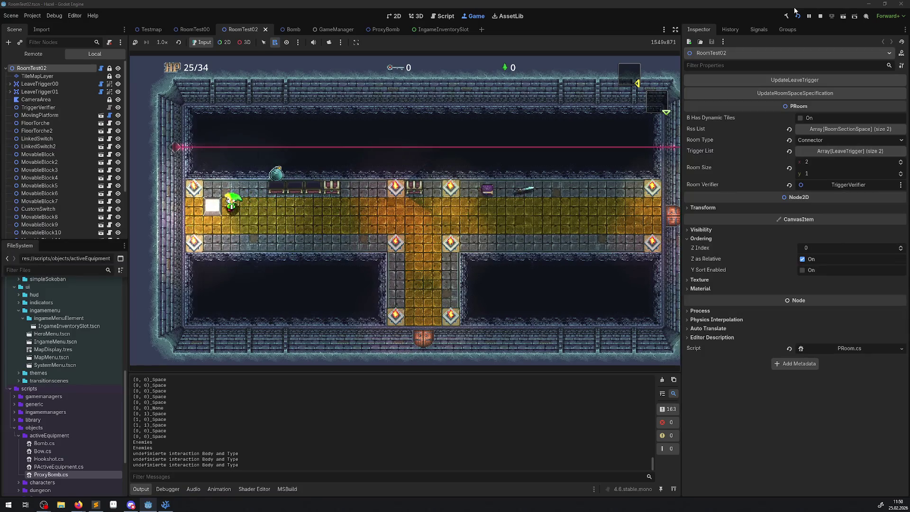
{"action": "key", "text": "Left"}
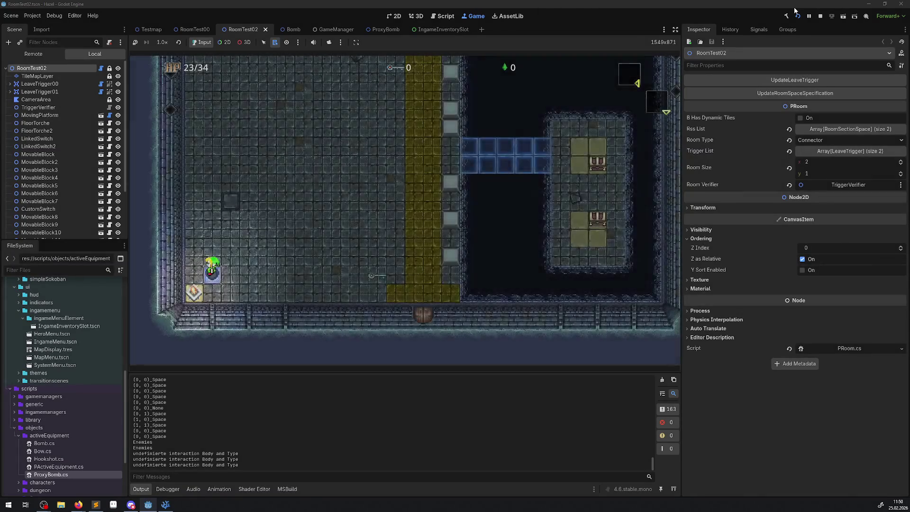
{"action": "key", "text": "Right"}
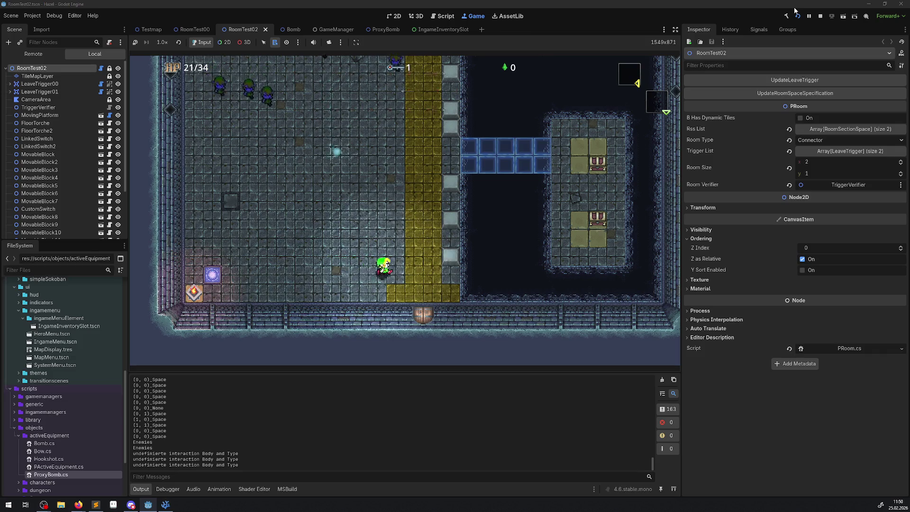
{"action": "key", "text": "Down"}
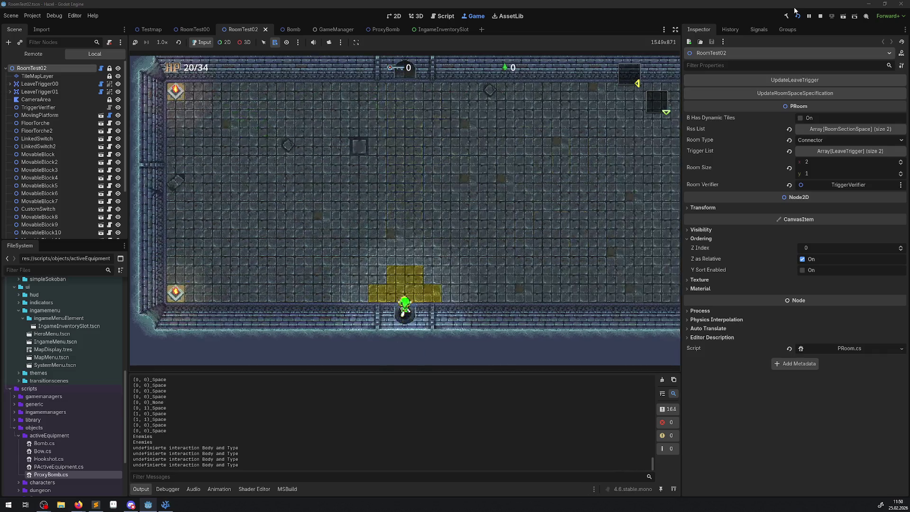
{"action": "key", "text": "Up"}
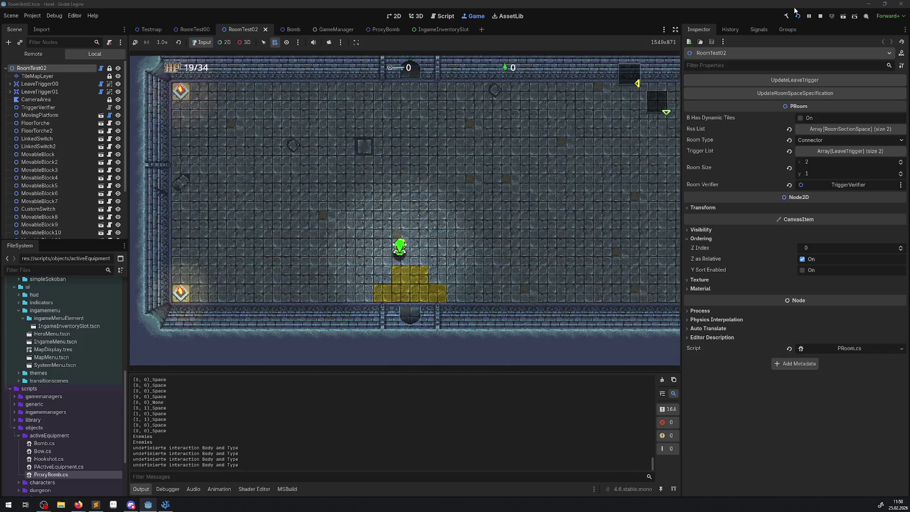
Open and close the hero inventory menu twice.
{"action": "key", "text": "Escape"}
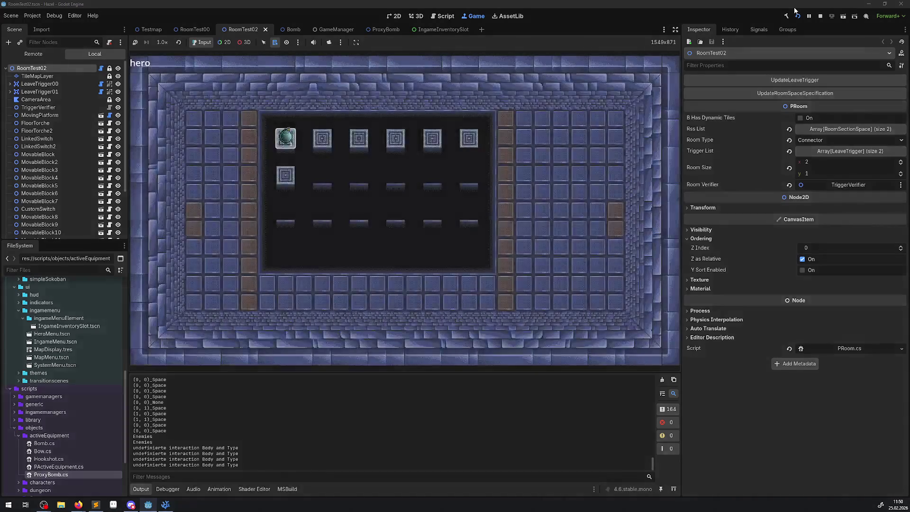
{"action": "key", "text": "Escape"}
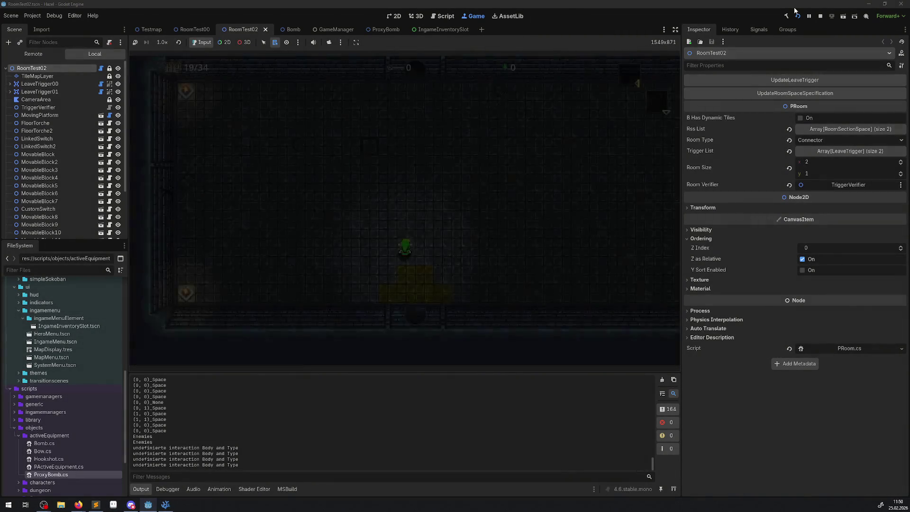
{"action": "key", "text": "Escape"}
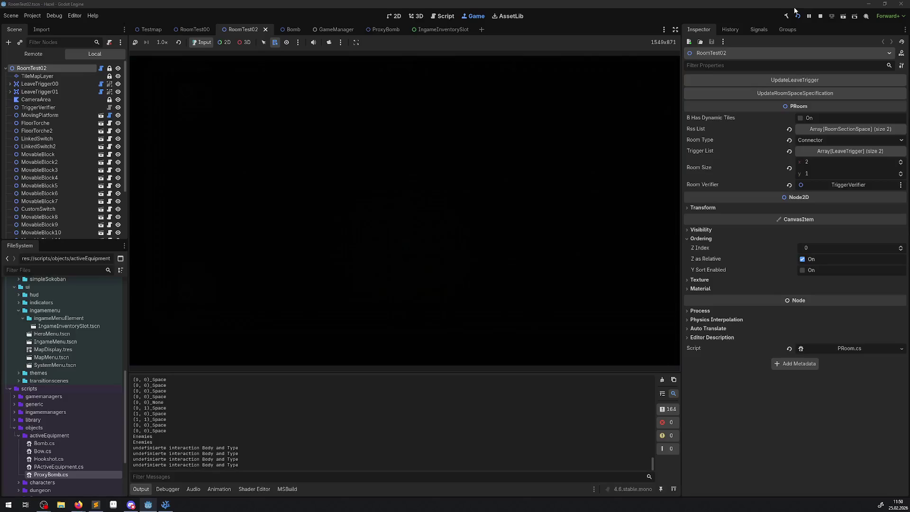
{"action": "key", "text": "Escape"}
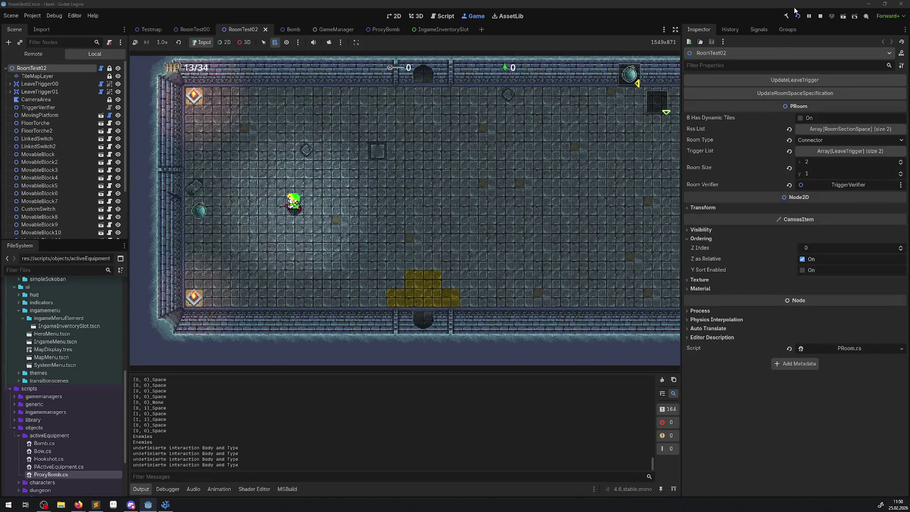
Step away from the explosion and walk through the blasted left wall into the next room.
{"action": "key", "text": "Left"}
{"action": "key", "text": "Down"}
{"action": "key", "text": "Up"}
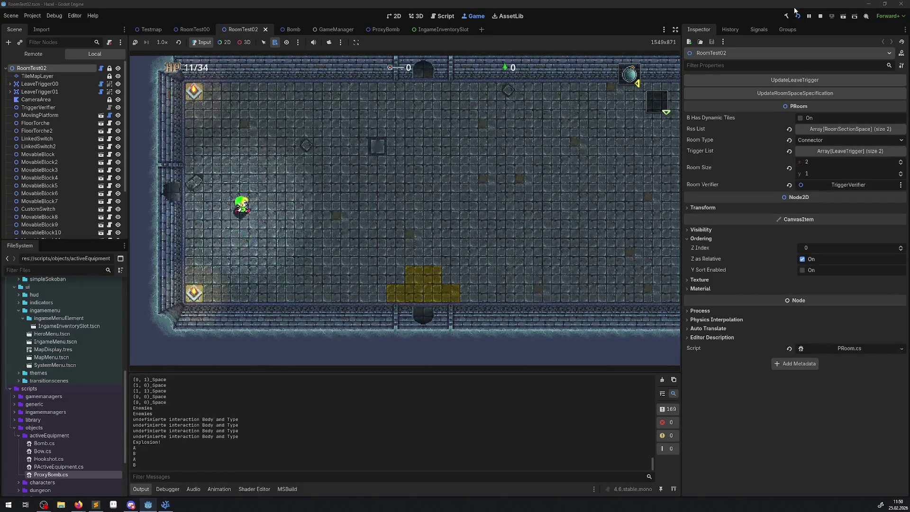
{"action": "key", "text": "Left"}
{"action": "key", "text": "Down"}
{"action": "key", "text": "Left"}
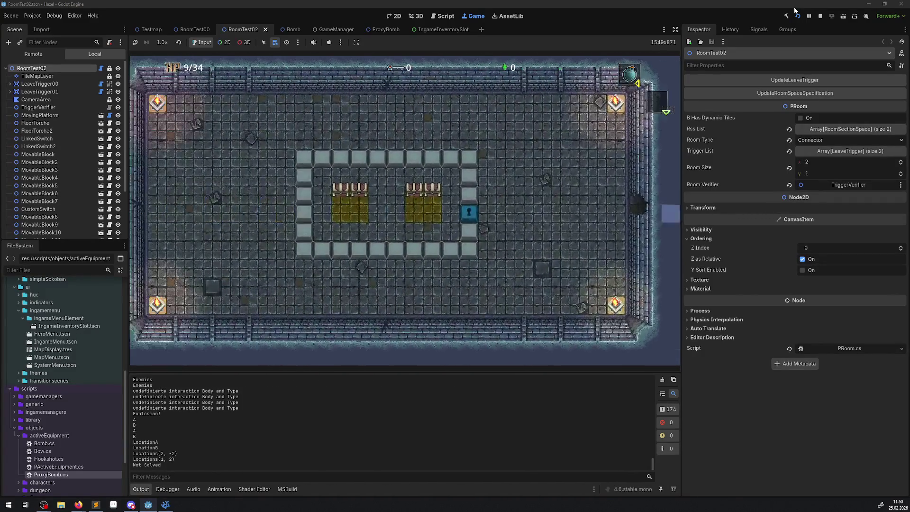
Drop a bomb below the block ring, then walk out through the bottom wall exit.
{"action": "key", "text": "Left"}
{"action": "key", "text": "Down"}
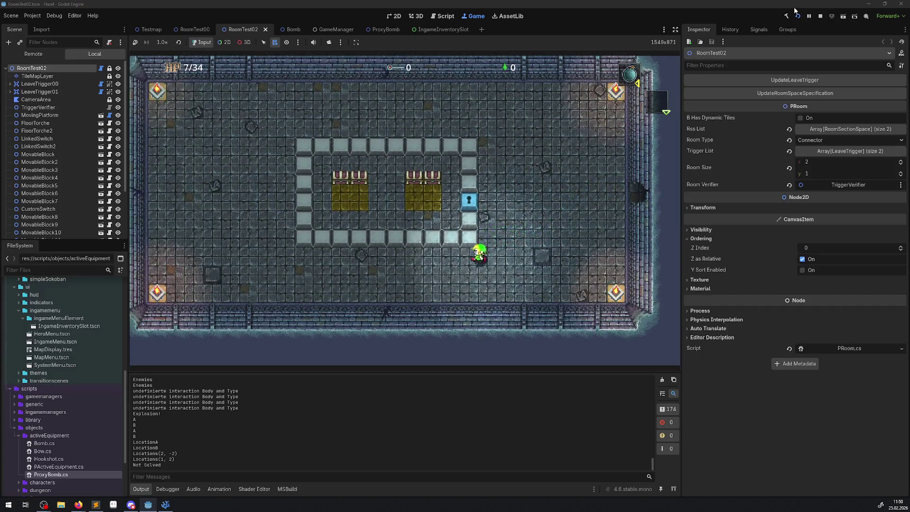
{"action": "key", "text": "Left"}
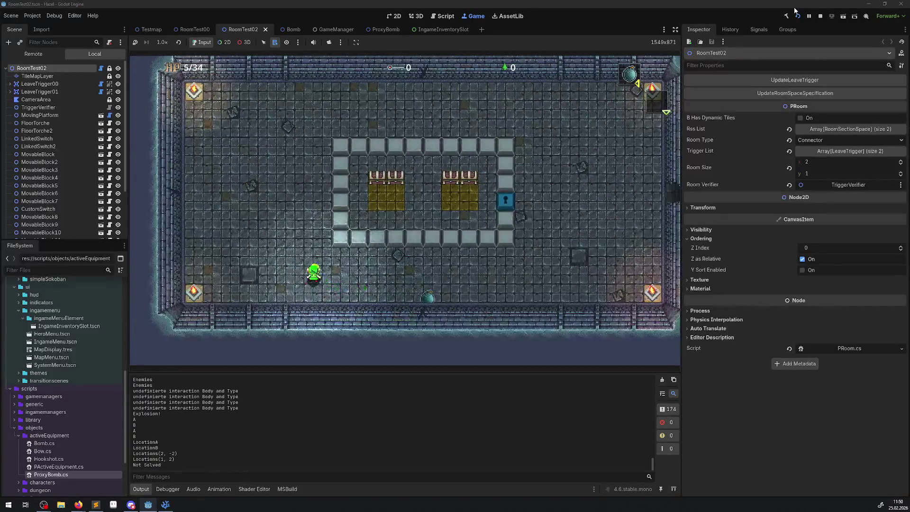
{"action": "key", "text": "Right"}
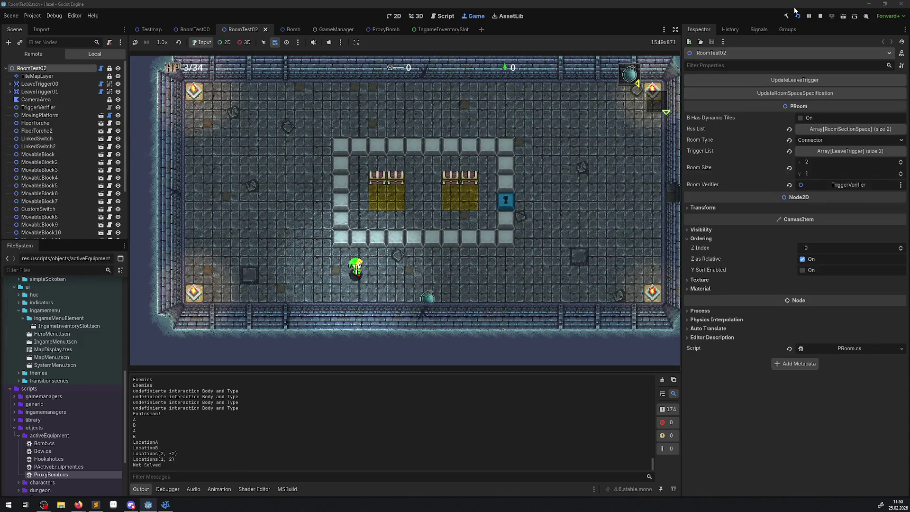
{"action": "key", "text": "Right"}
{"action": "key", "text": "Down"}
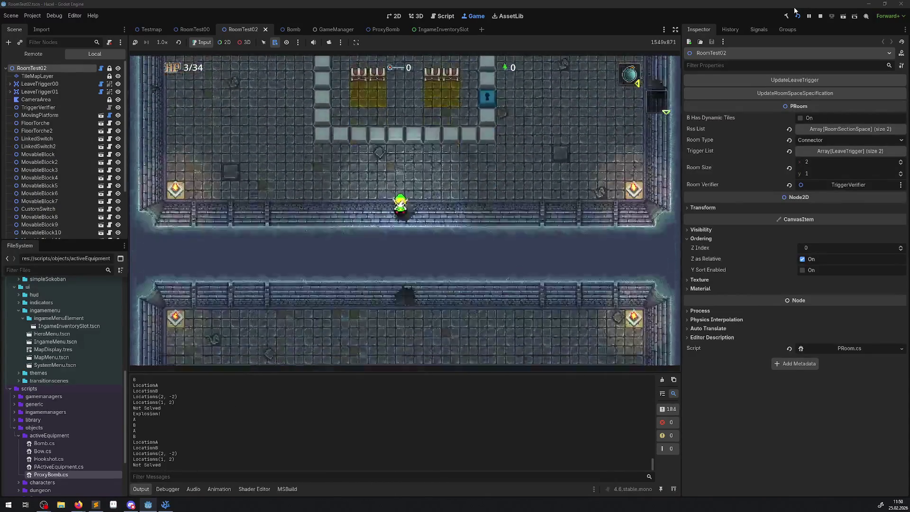
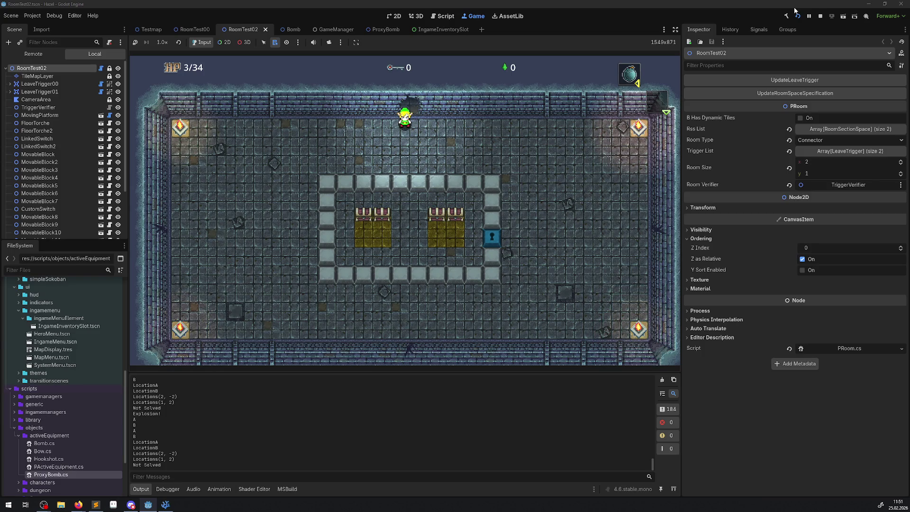
Walk the hero up into the next room and push against the keyhole block.
{"action": "key", "text": "Up"}
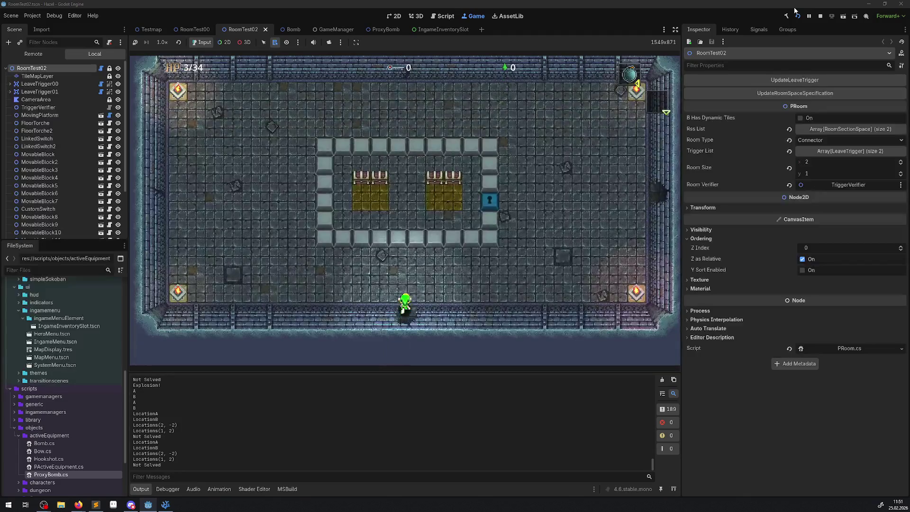
{"action": "key", "text": "Right"}
{"action": "key", "text": "Right"}
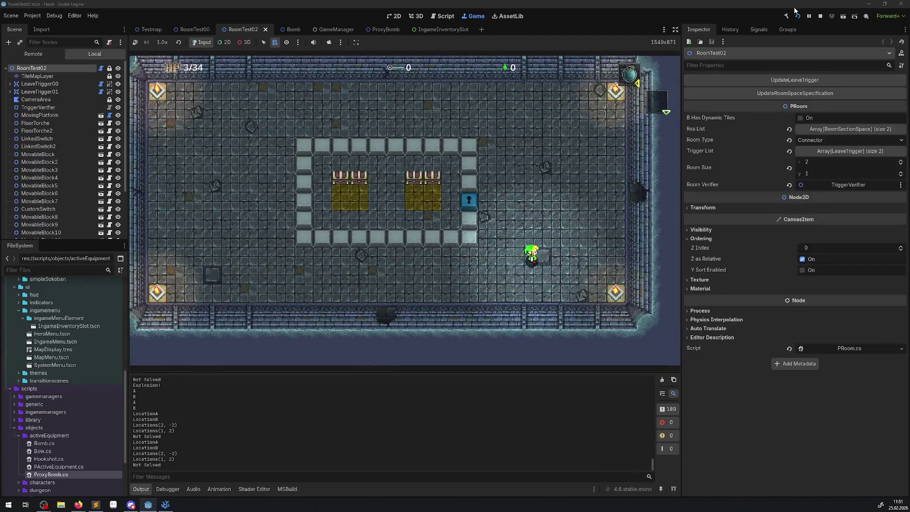
{"action": "key", "text": "Up"}
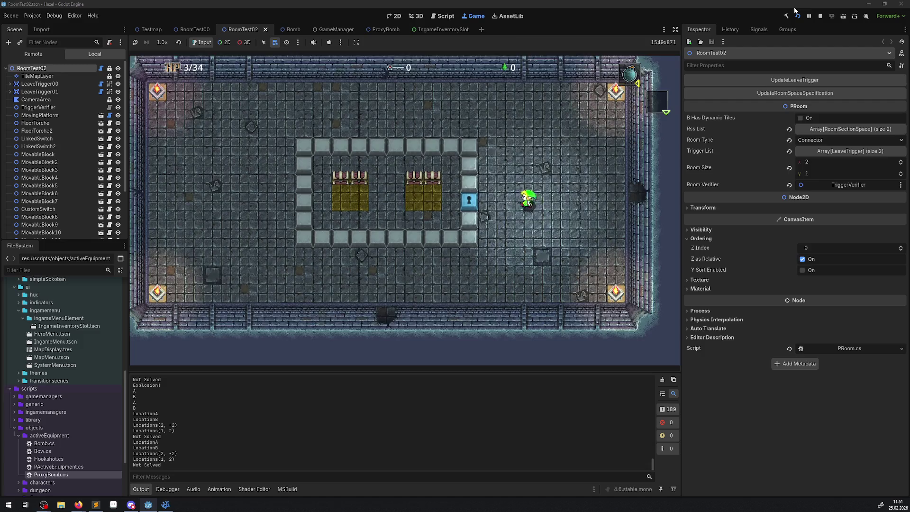
{"action": "key", "text": "Left"}
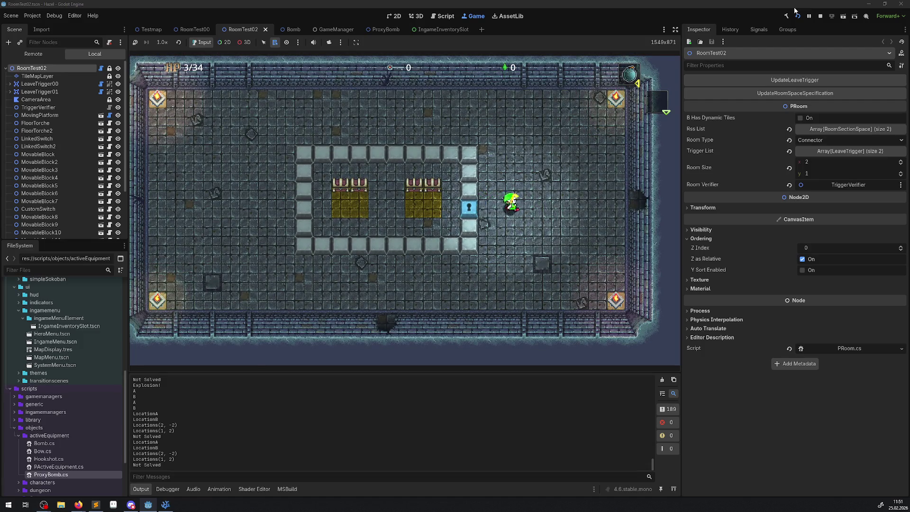
{"action": "key", "text": "Left"}
{"action": "key", "text": "Down"}
{"action": "key", "text": "Right"}
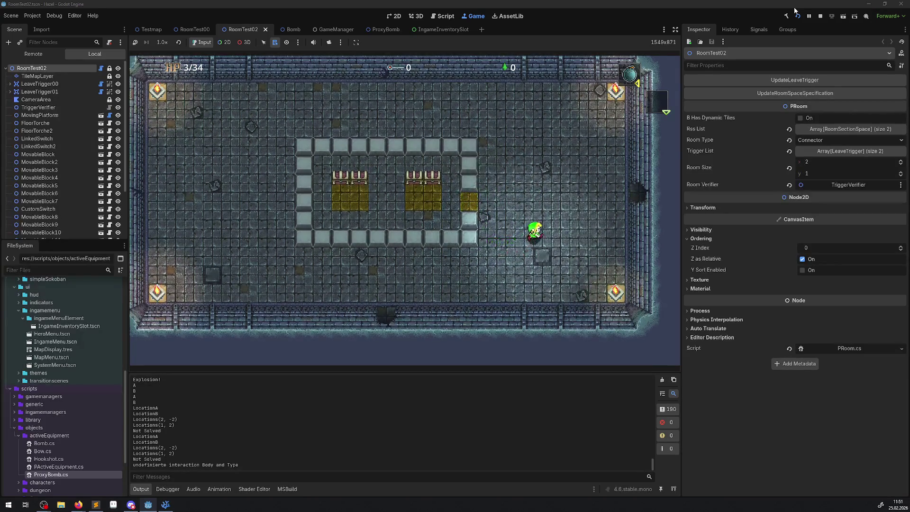
{"action": "key", "text": "Up"}
{"action": "key", "text": "Left"}
Step onto the middle yellow tile, cross the enclosure left and open the chest.
{"action": "key", "text": "Up"}
{"action": "key", "text": "Left"}
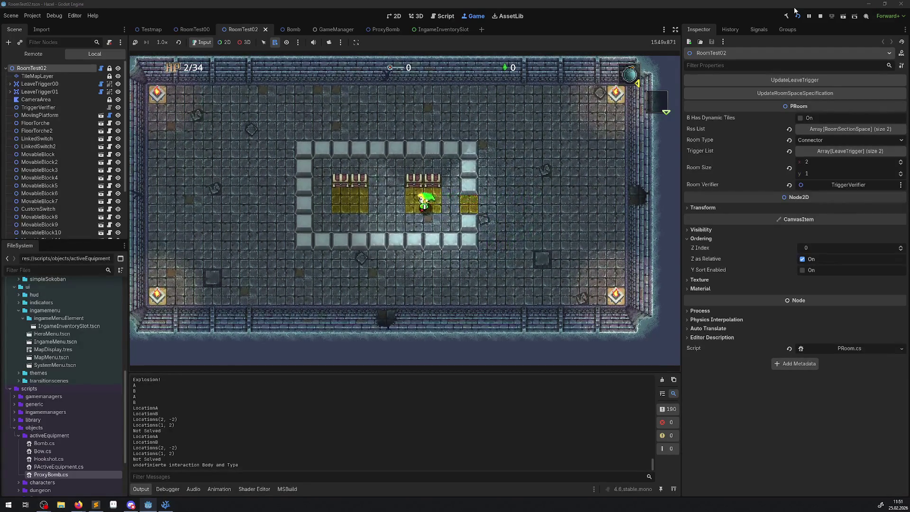
{"action": "key", "text": "Left"}
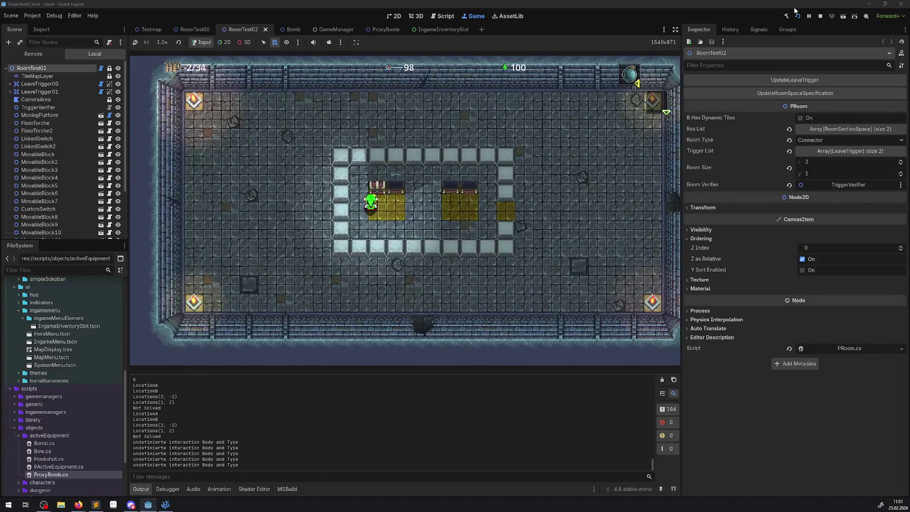
{"action": "key", "text": "space"}
Leave the enclosure, set the bomb down, stay clear until it explodes, then stop the game.
{"action": "key", "text": "Right"}
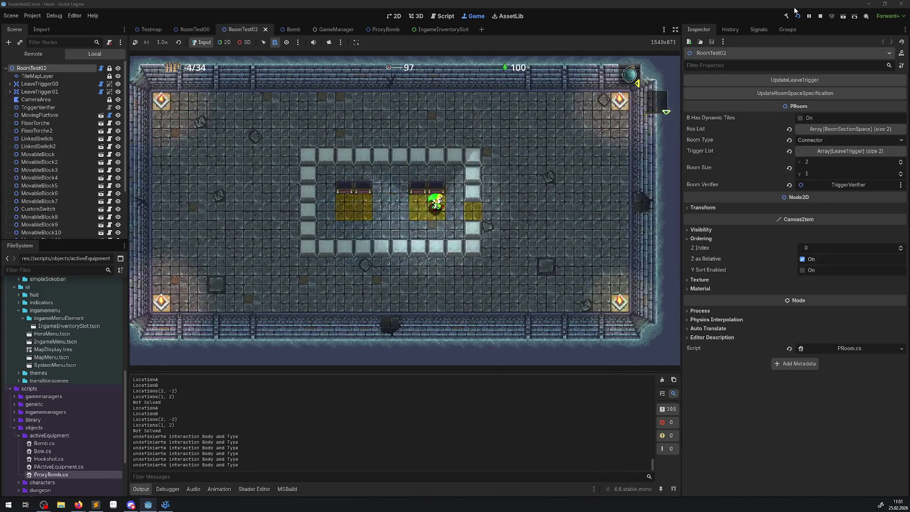
{"action": "key", "text": "Right"}
{"action": "key", "text": "Up"}
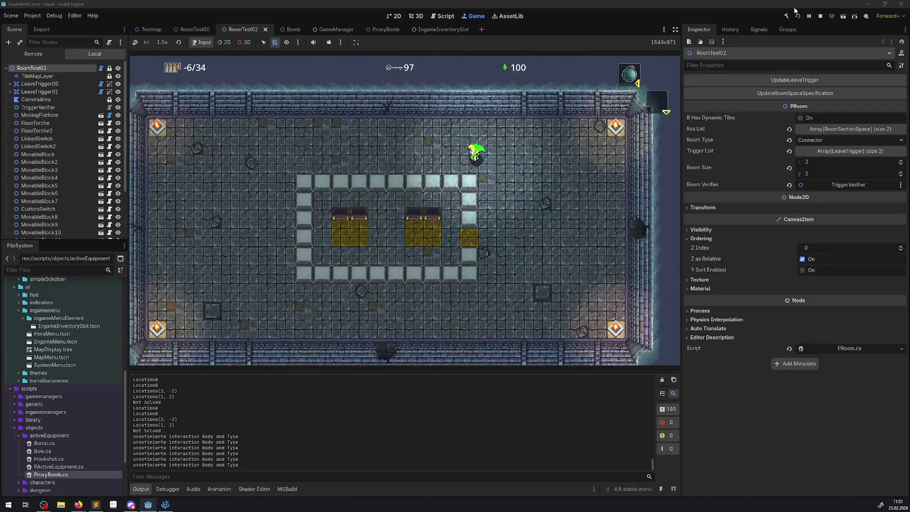
{"action": "key", "text": "Left"}
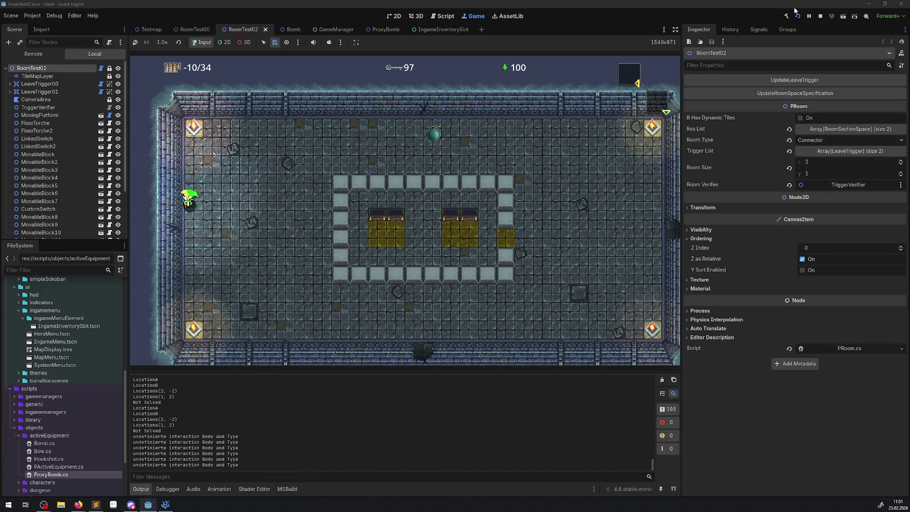
{"action": "key", "text": "Up"}
{"action": "key", "text": "Right"}
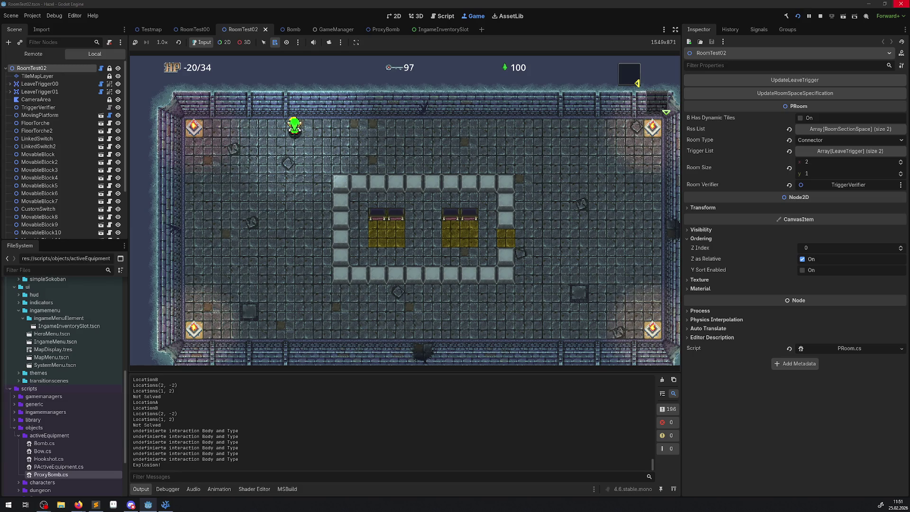
{"action": "left_click", "coordinate": [820, 16]}
Relaunch the rebuilt game and walk left along the yellow corridor, down and west to the block-ring room.
{"action": "left_click", "coordinate": [798, 16]}
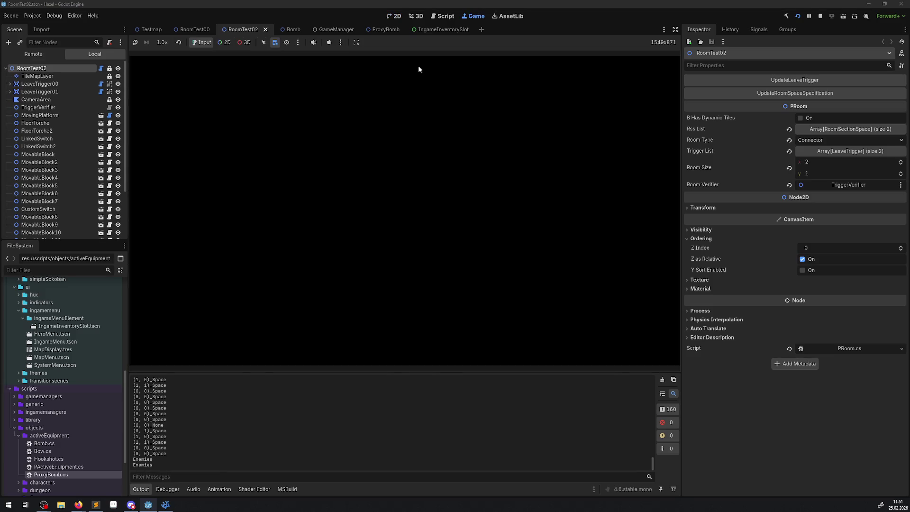
{"action": "key", "text": "Left"}
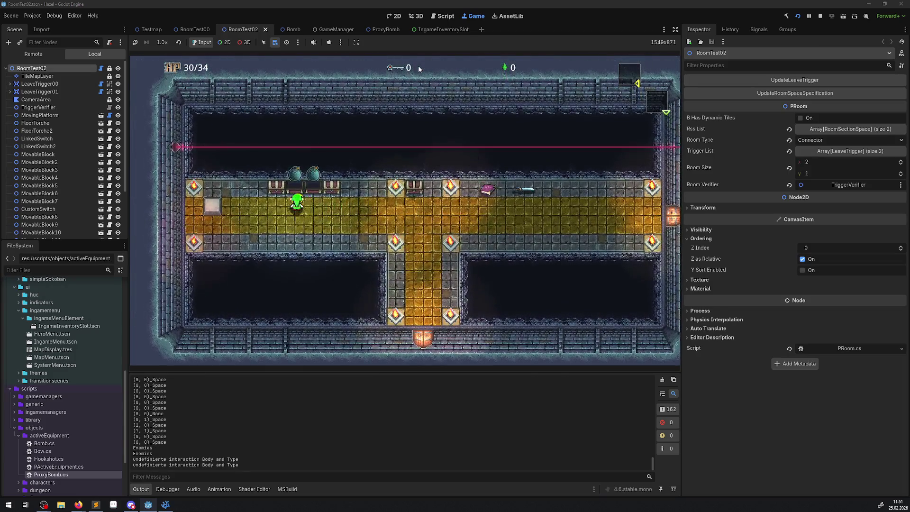
{"action": "key", "text": "Left"}
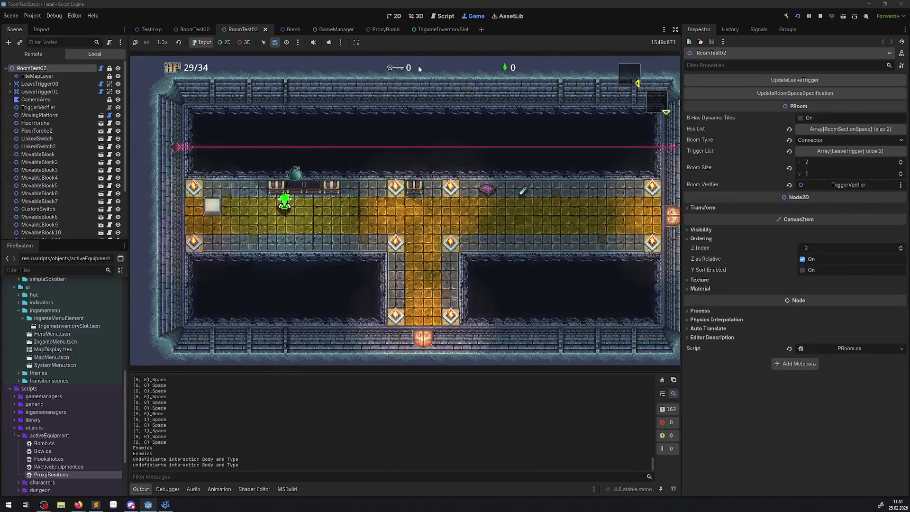
{"action": "key", "text": "Left"}
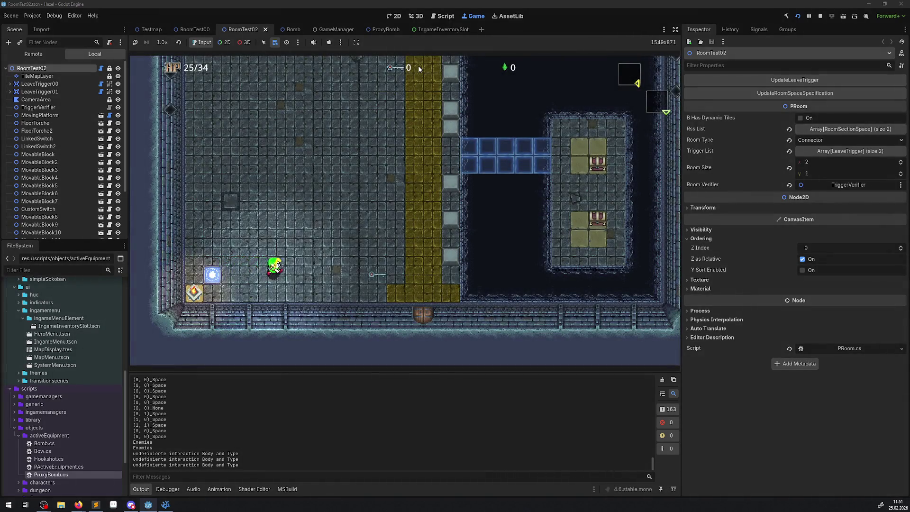
{"action": "key", "text": "Right"}
{"action": "key", "text": "Down"}
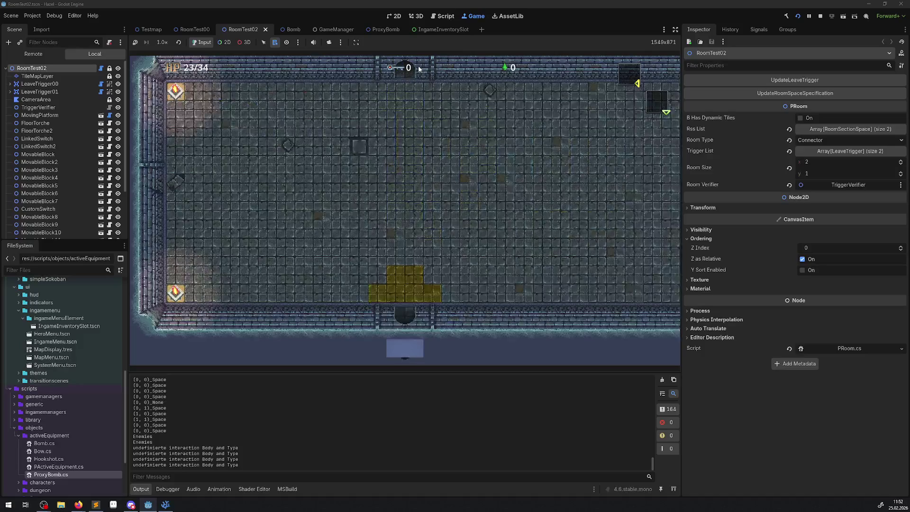
{"action": "key", "text": "Up"}
{"action": "key", "text": "Left"}
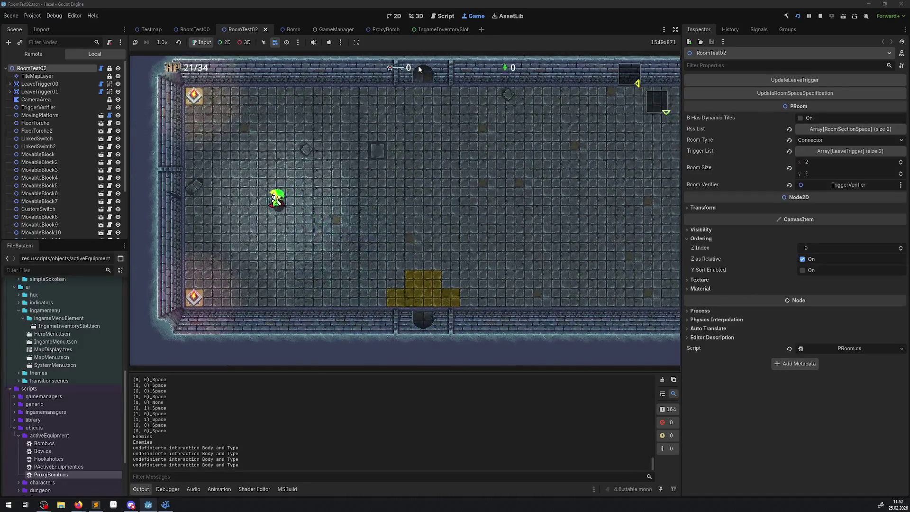
{"action": "key", "text": "Left"}
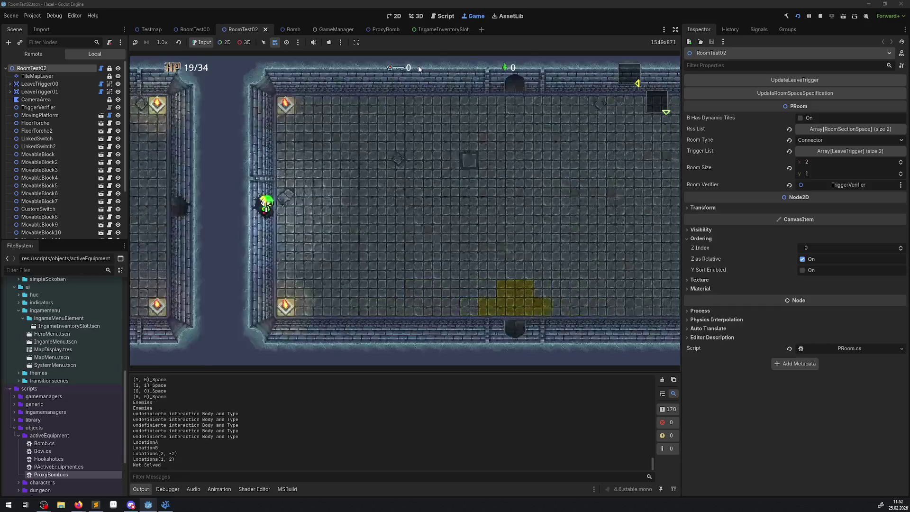
{"action": "key", "text": "Left"}
{"action": "key", "text": "Up"}
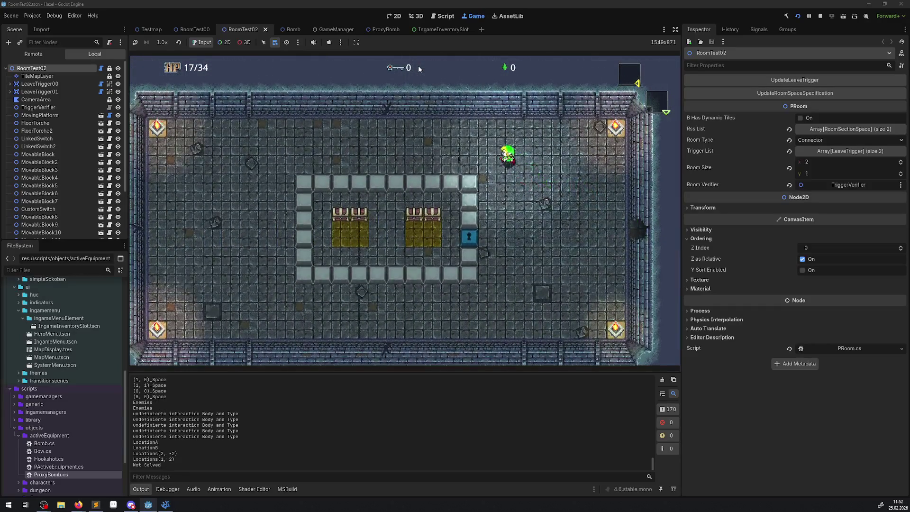
Walk the hero up to the top wall and around below the block ring.
{"action": "key", "text": "Left"}
{"action": "key", "text": "Up"}
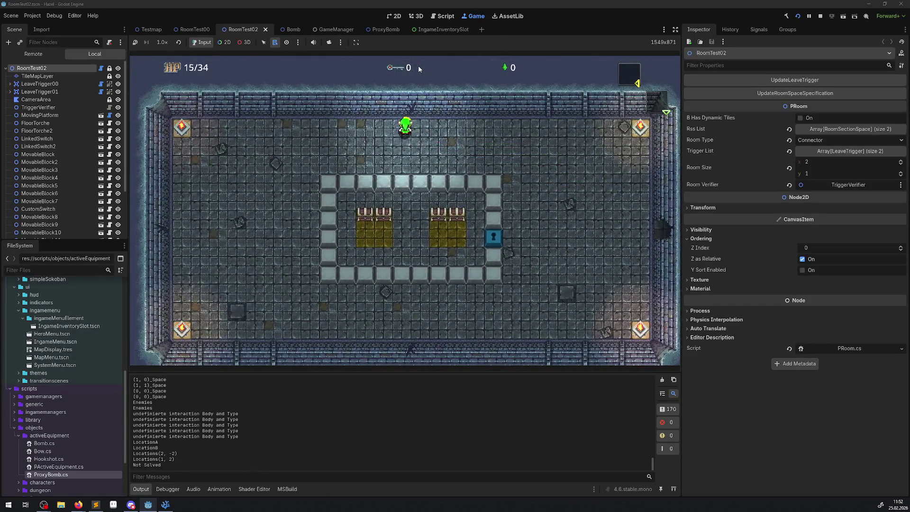
{"action": "key", "text": "Right"}
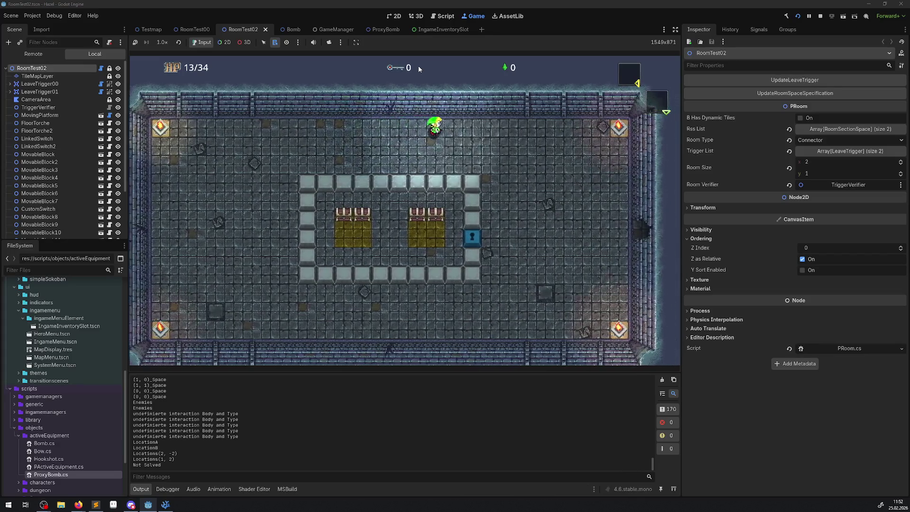
{"action": "key", "text": "Down"}
{"action": "key", "text": "Right"}
{"action": "key", "text": "Down"}
{"action": "key", "text": "Left"}
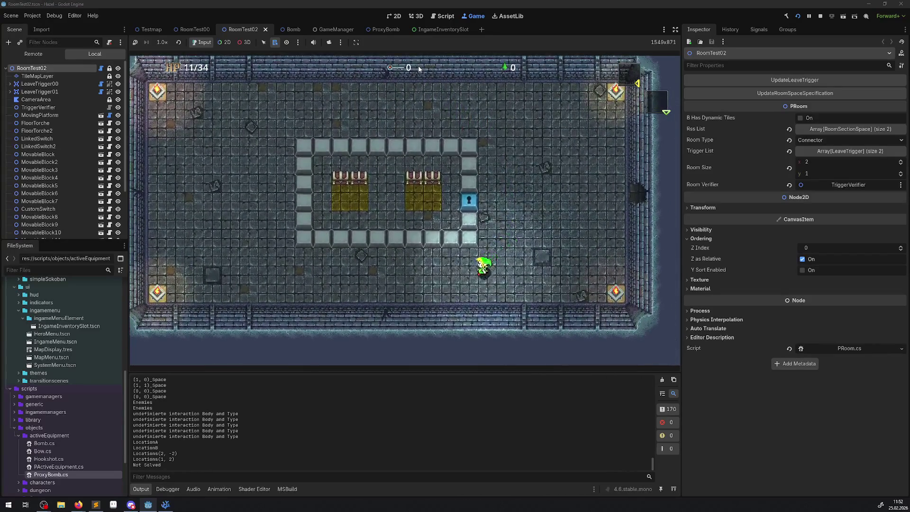
{"action": "key", "text": "Left"}
{"action": "key", "text": "Up"}
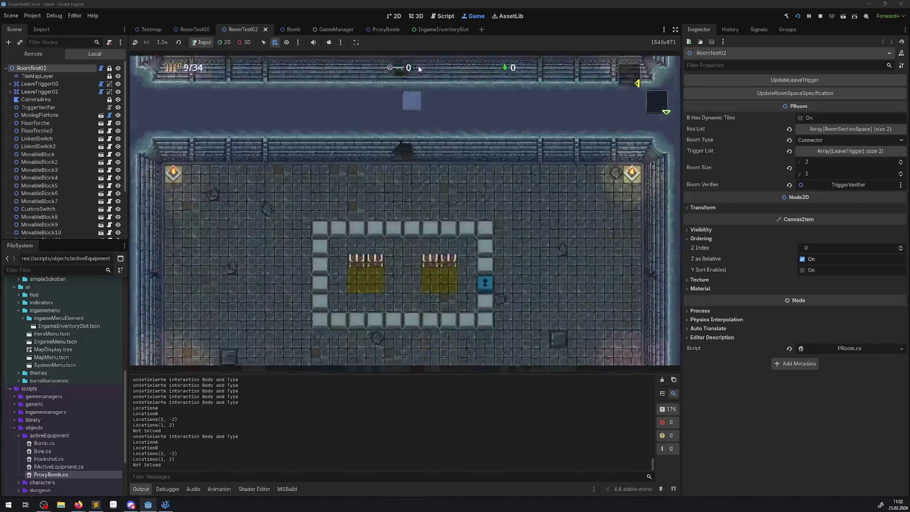
{"action": "key", "text": "Down"}
{"action": "key", "text": "Left"}
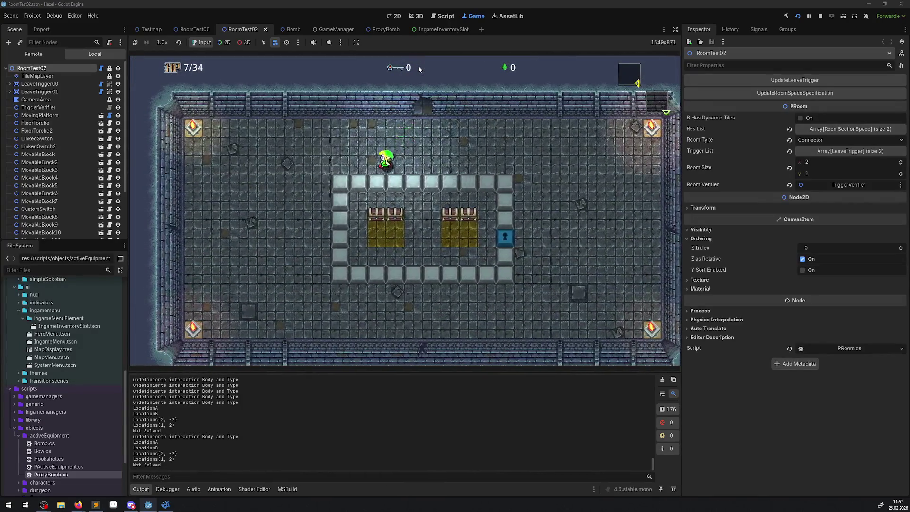
Walk toward the west wall, back past the block ring, out the top door, and open the hero menu.
{"action": "key", "text": "Left"}
{"action": "key", "text": "Down"}
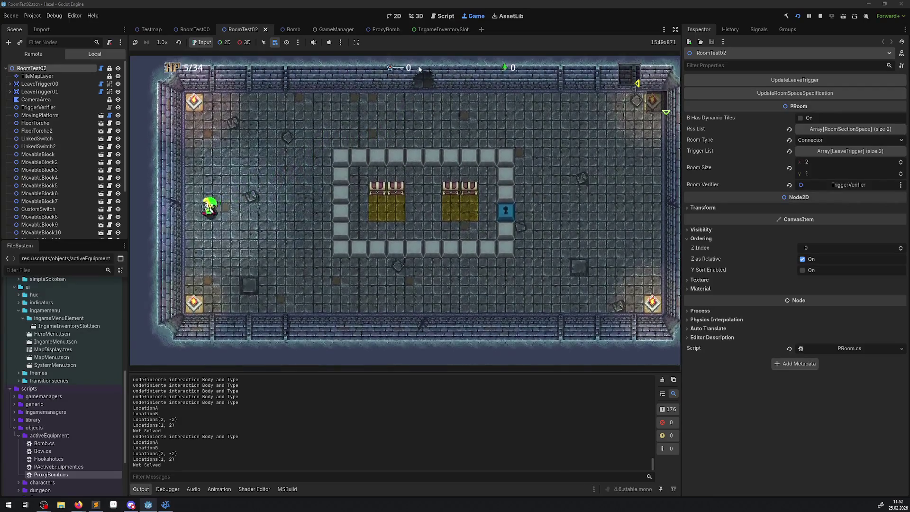
{"action": "key", "text": "Right"}
{"action": "key", "text": "Up"}
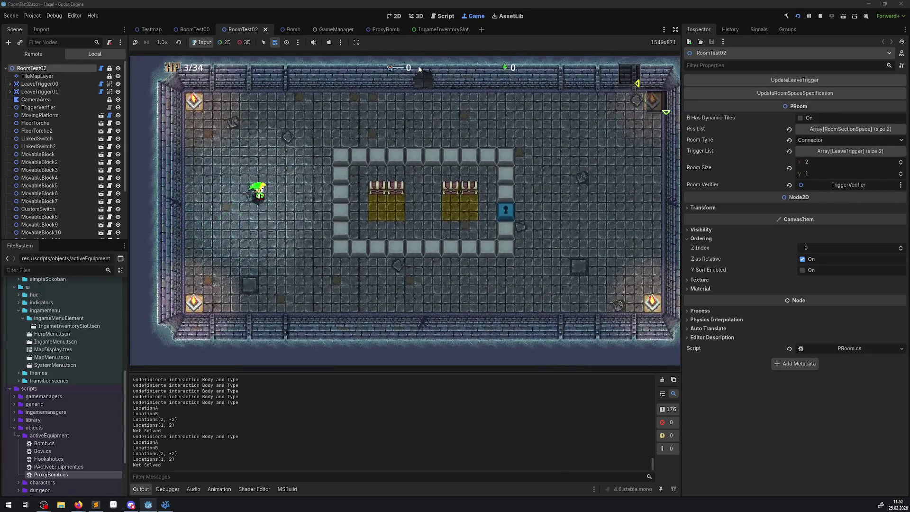
{"action": "key", "text": "Up"}
{"action": "key", "text": "Right"}
{"action": "key", "text": "Up"}
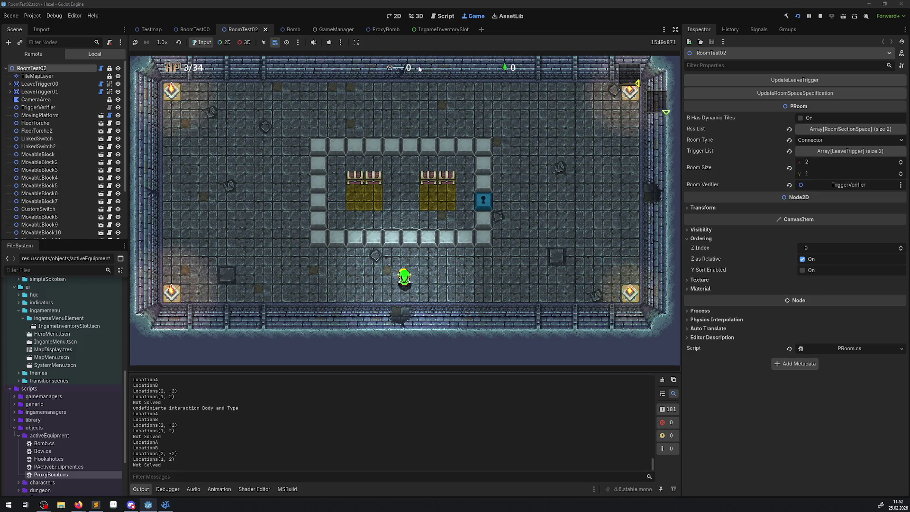
{"action": "key", "text": "Escape"}
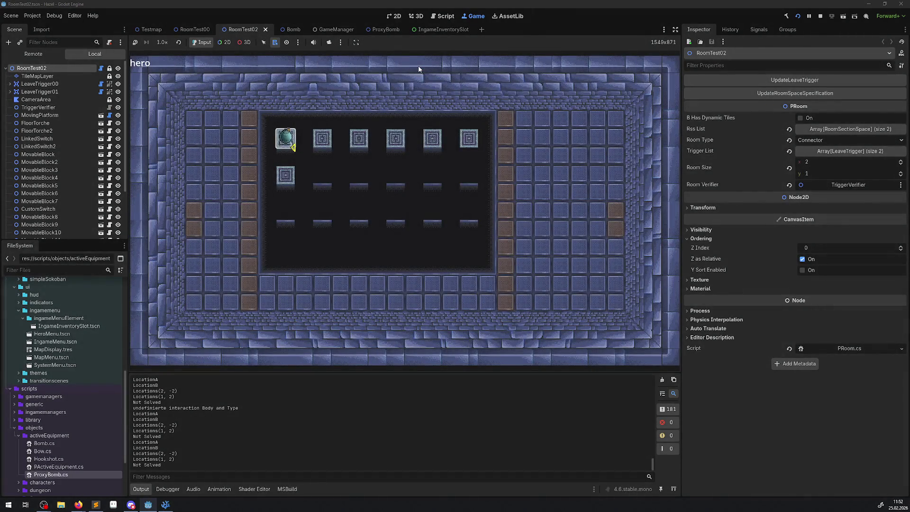
Close the hero menu and walk the hero around the next room.
{"action": "key", "text": "Escape"}
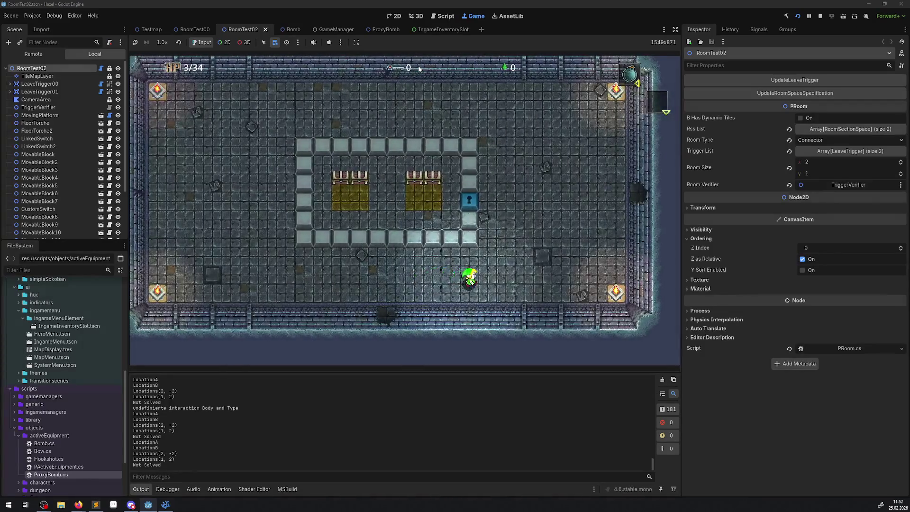
{"action": "key", "text": "Right"}
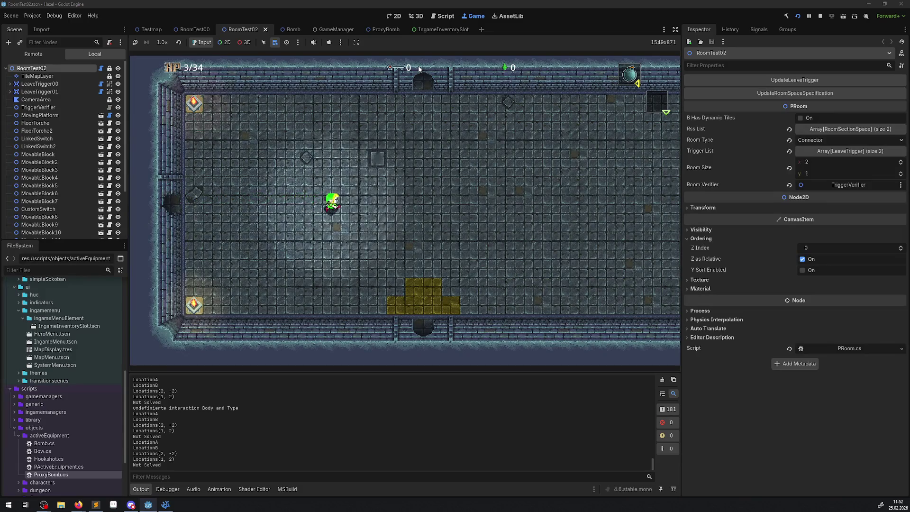
{"action": "key", "text": "Right"}
{"action": "key", "text": "Down"}
{"action": "key", "text": "Right"}
{"action": "key", "text": "Left"}
{"action": "key", "text": "Left"}
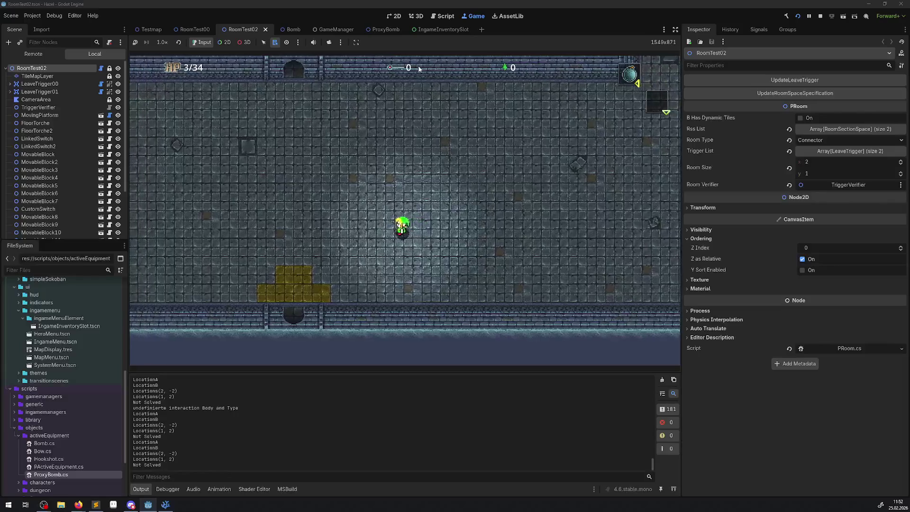
{"action": "key", "text": "Up"}
{"action": "key", "text": "Right"}
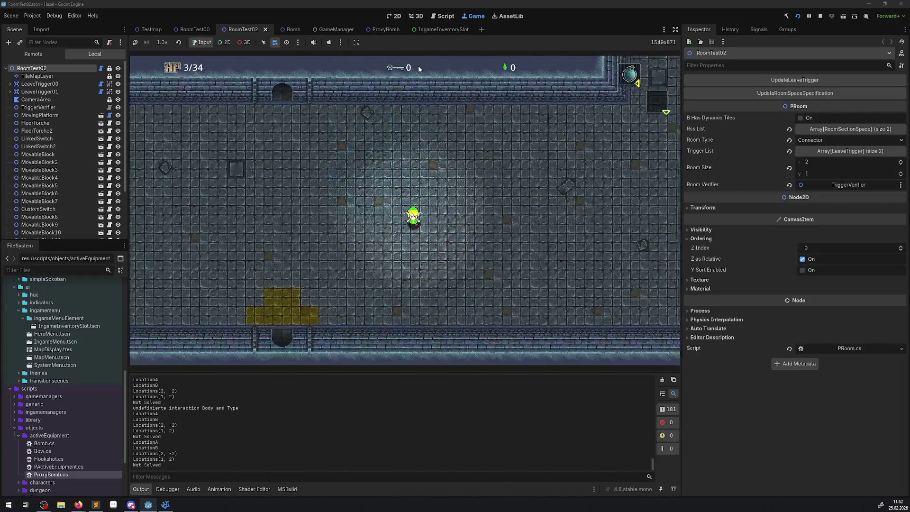
{"action": "key", "text": "Left"}
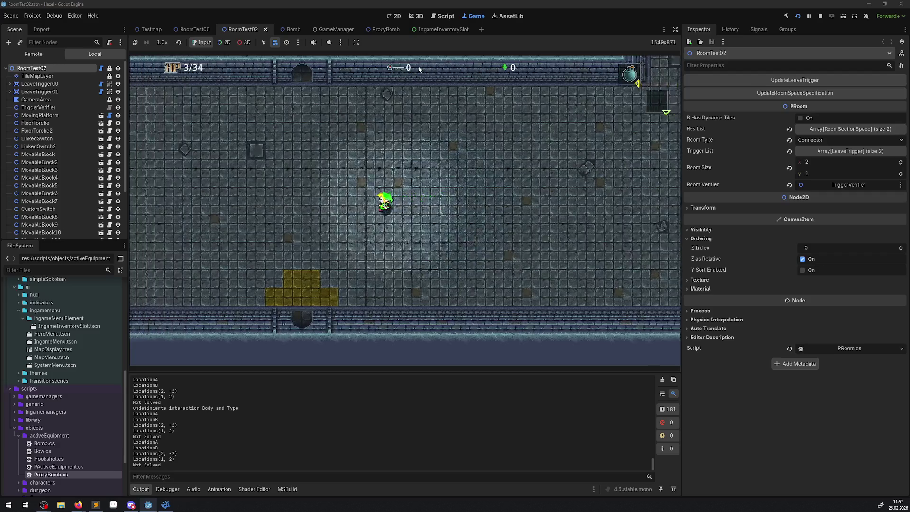
{"action": "key", "text": "Right"}
{"action": "key", "text": "Right"}
{"action": "key", "text": "Right"}
Place a bomb at the right wall and walk through the blasted opening.
{"action": "key", "text": "Up"}
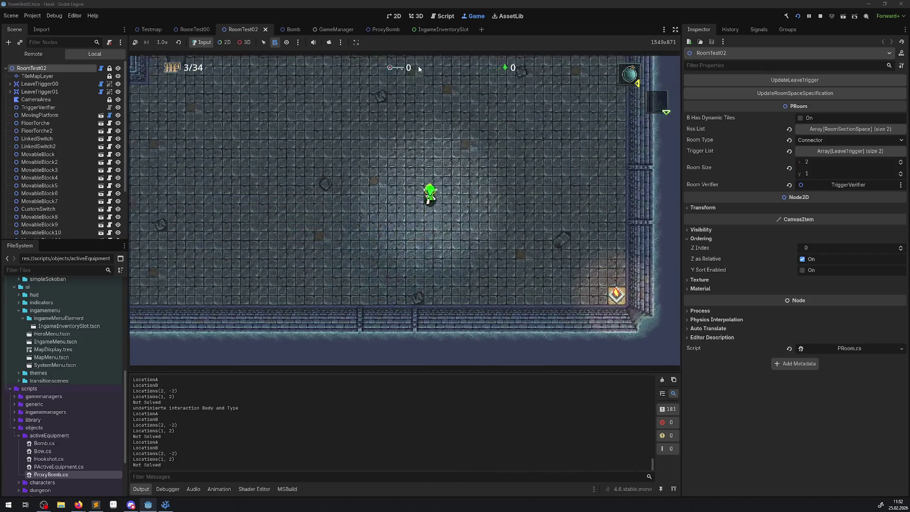
{"action": "key", "text": "Up"}
{"action": "key", "text": "Right"}
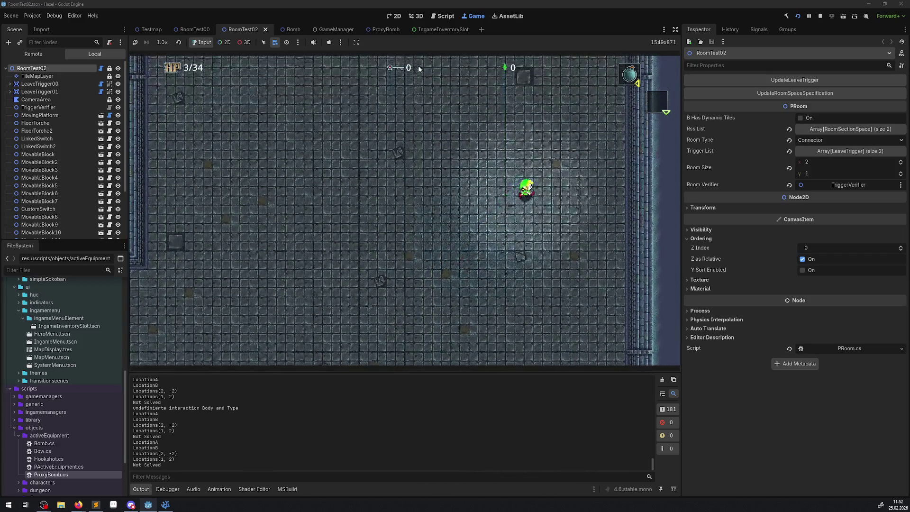
{"action": "key", "text": "Up"}
{"action": "key", "text": "Right"}
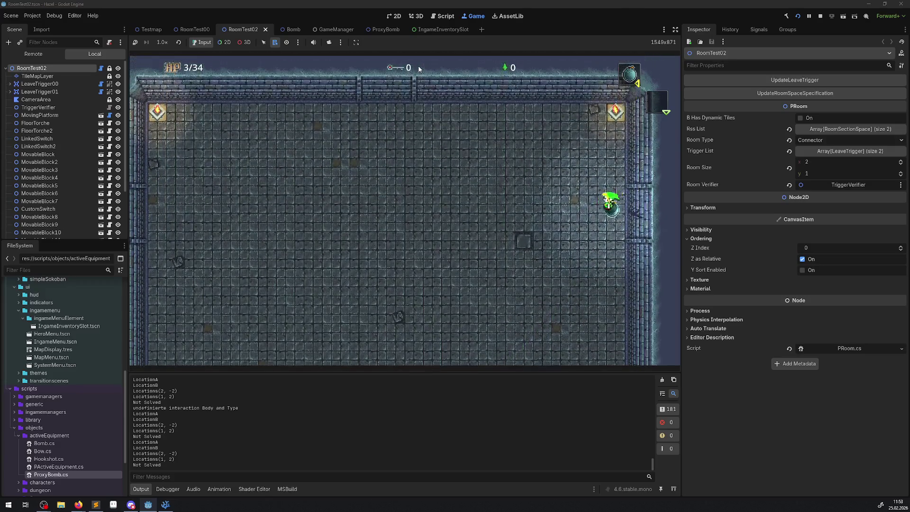
{"action": "key", "text": "Left"}
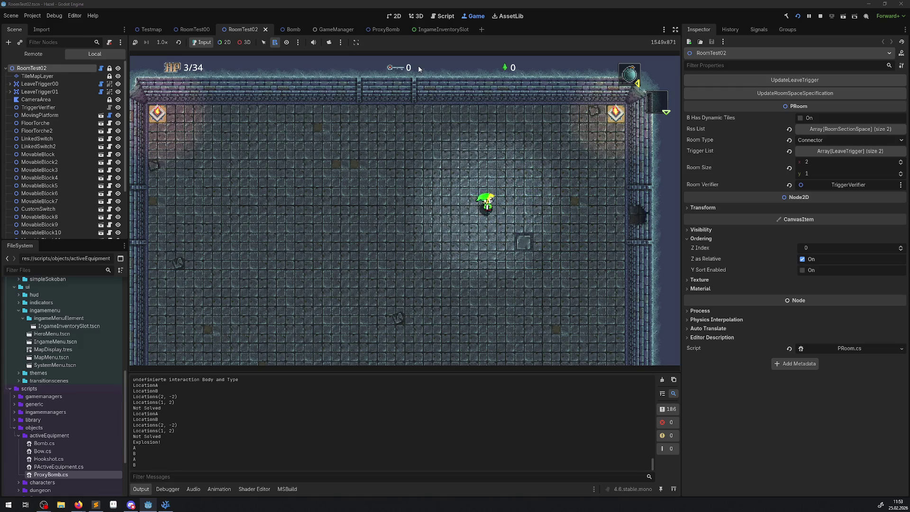
{"action": "key", "text": "Right"}
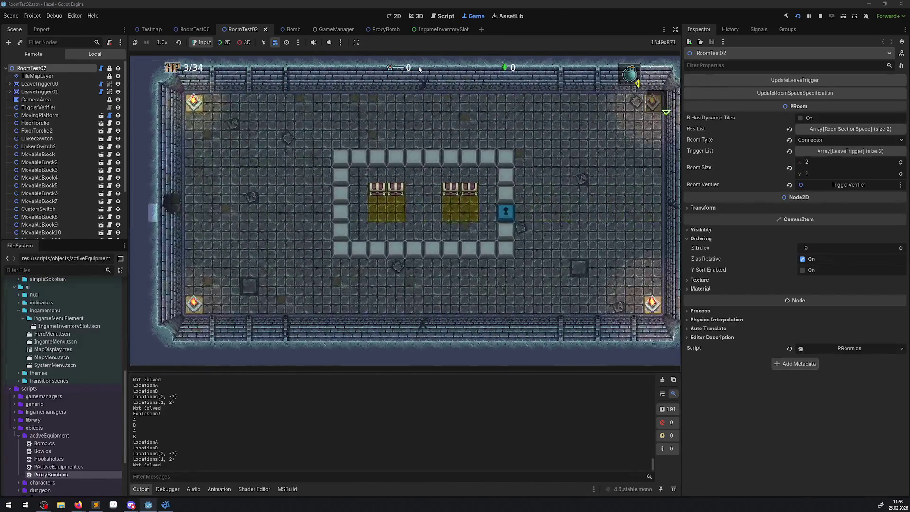
Drop another bomb near the right wall past the block ring, retreat, then stop the game with F8.
{"action": "key", "text": "Right"}
{"action": "key", "text": "Down"}
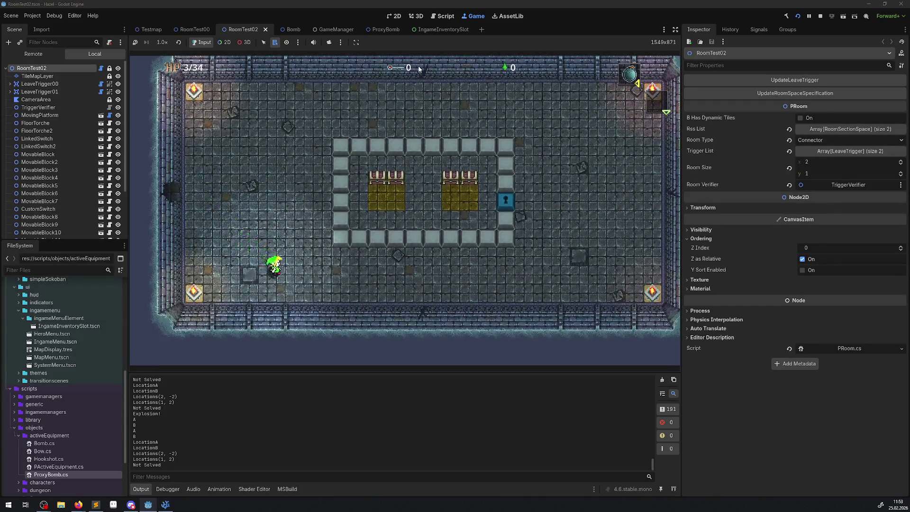
{"action": "key", "text": "Right"}
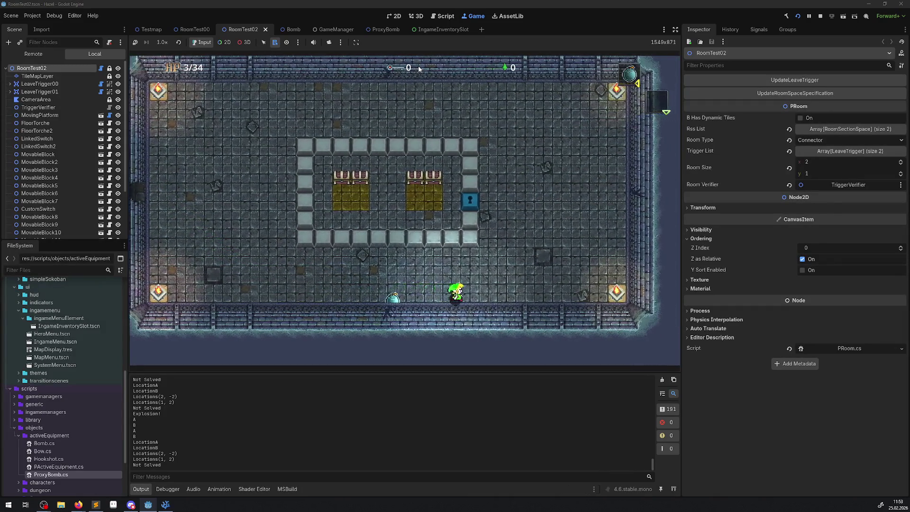
{"action": "key", "text": "Up"}
{"action": "key", "text": "Up"}
{"action": "key", "text": "Right"}
{"action": "key", "text": "Left"}
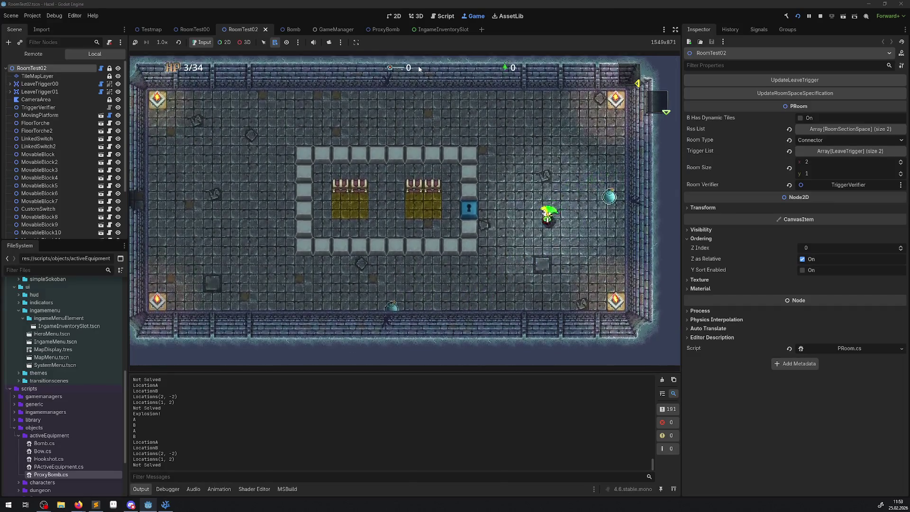
{"action": "key", "text": "Down"}
{"action": "key", "text": "Left"}
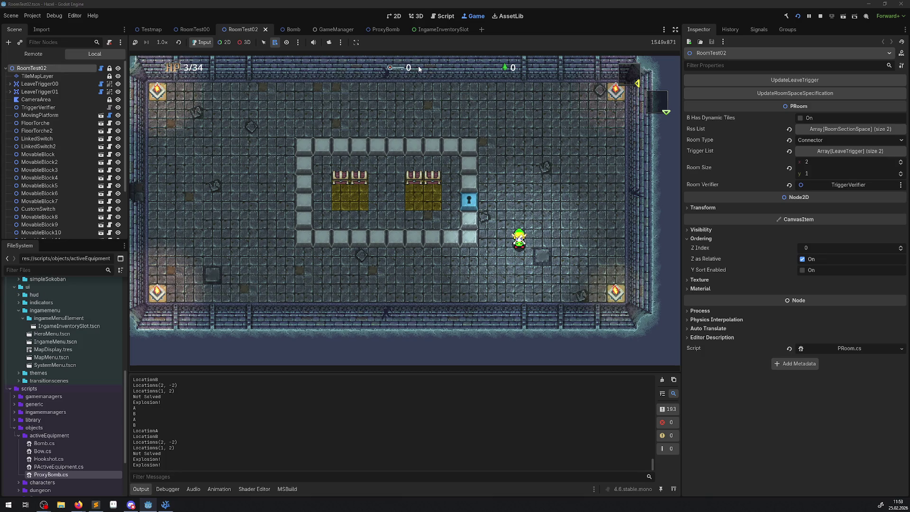
{"action": "key", "text": "F8"}
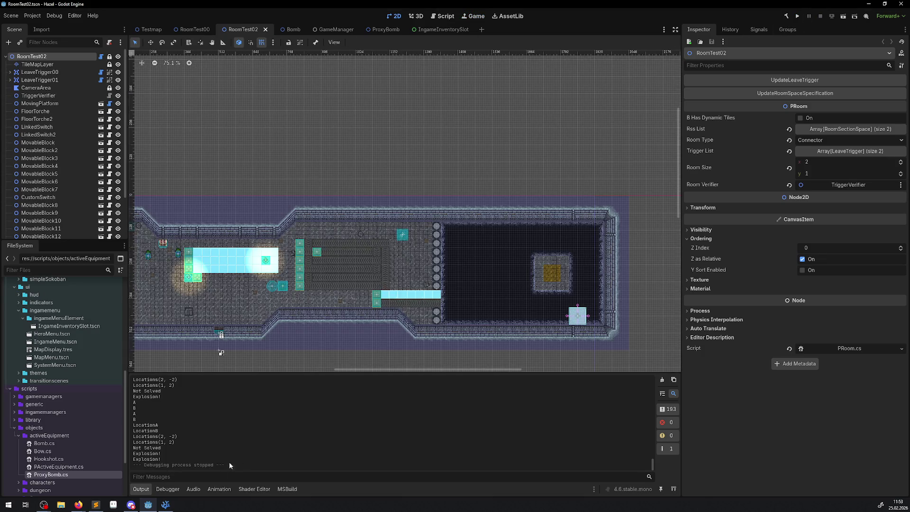
Remove the two stray blank lines from Bomb.cs and save it.
{"action": "left_click", "coordinate": [163, 508]}
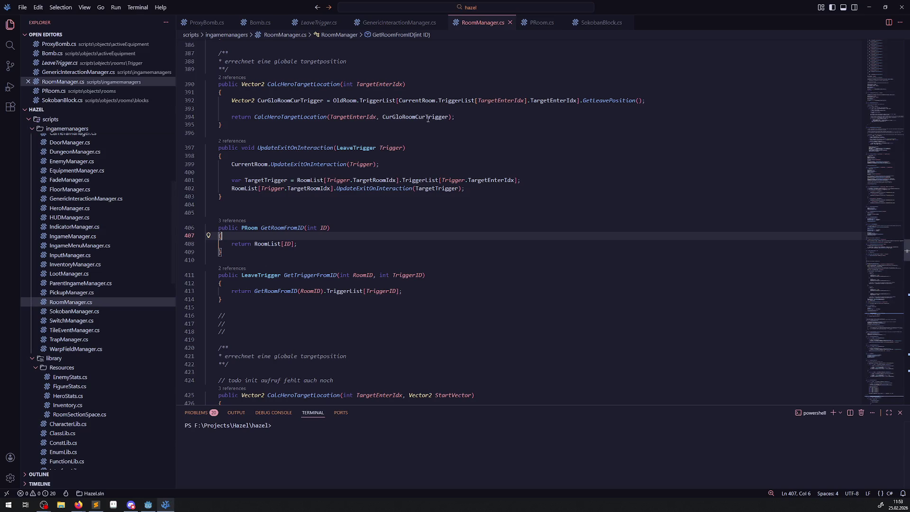
{"action": "left_click", "coordinate": [260, 23]}
{"action": "left_click", "coordinate": [262, 244]}
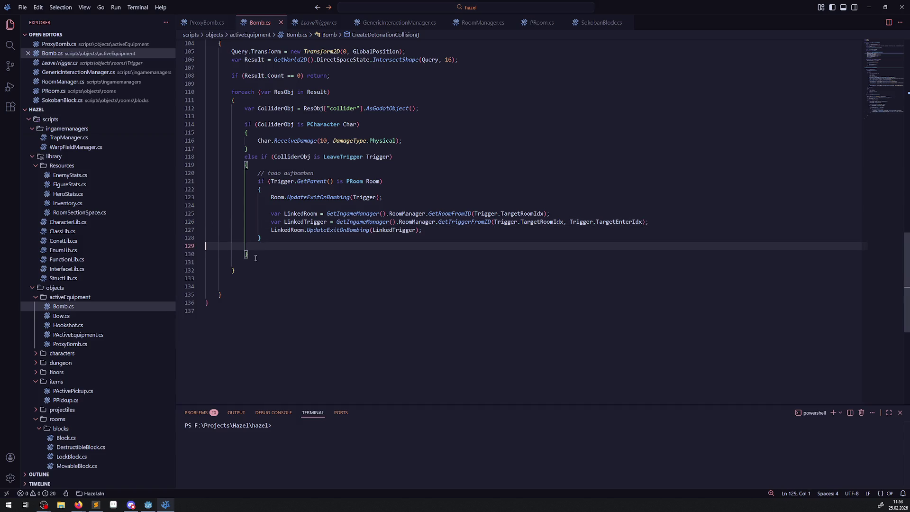
{"action": "key", "text": "BackSpace"}
{"action": "left_click", "coordinate": [251, 254]}
{"action": "key", "text": "BackSpace"}
{"action": "left_click", "coordinate": [234, 263]}
{"action": "key", "text": "Delete"}
{"action": "key", "text": "Delete"}
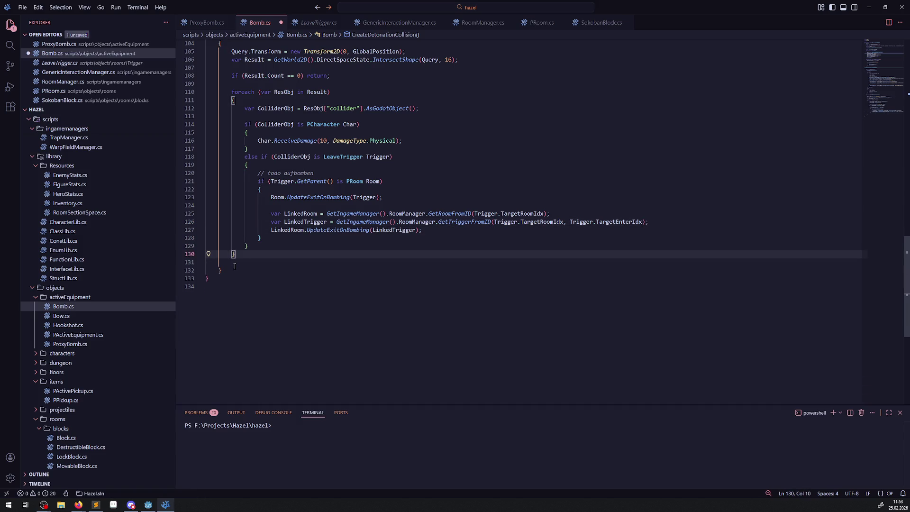
{"action": "left_click", "coordinate": [296, 280]}
{"action": "key", "text": "ctrl+s"}
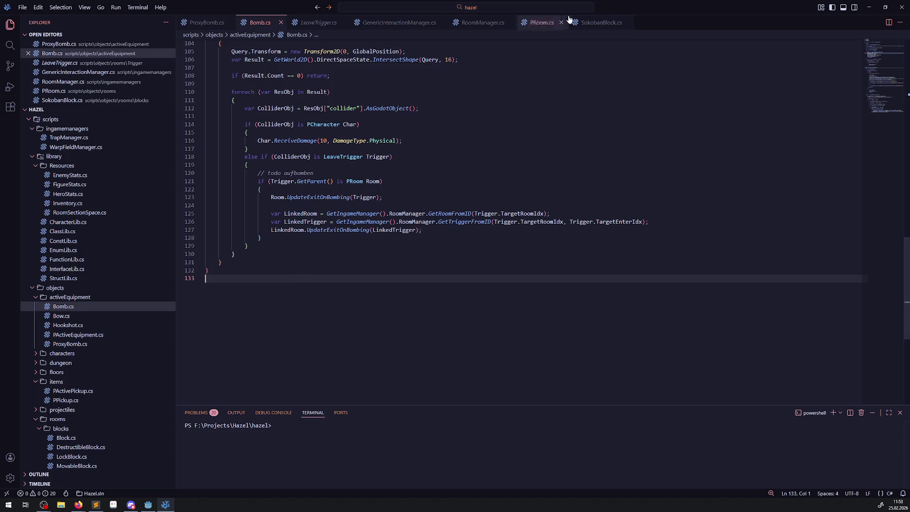
Close SokobanBlock.cs and delete the "A" and "B" debug prints from PRoom's UpdateExitOnBombing.
{"action": "left_click", "coordinate": [616, 22]}
{"action": "left_click", "coordinate": [627, 22]}
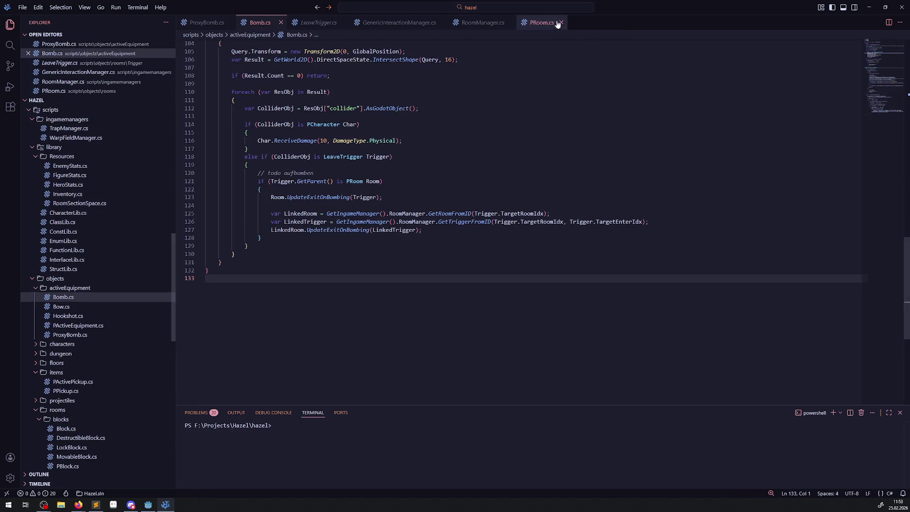
{"action": "left_click", "coordinate": [541, 22]}
{"action": "left_click", "coordinate": [316, 254]}
{"action": "key", "text": "shift+Home"}
{"action": "key", "text": "BackSpace"}
{"action": "left_click", "coordinate": [283, 236]}
{"action": "key", "text": "shift+Home"}
{"action": "key", "text": "BackSpace"}
{"action": "left_click", "coordinate": [223, 249]}
{"action": "key", "text": "BackSpace"}
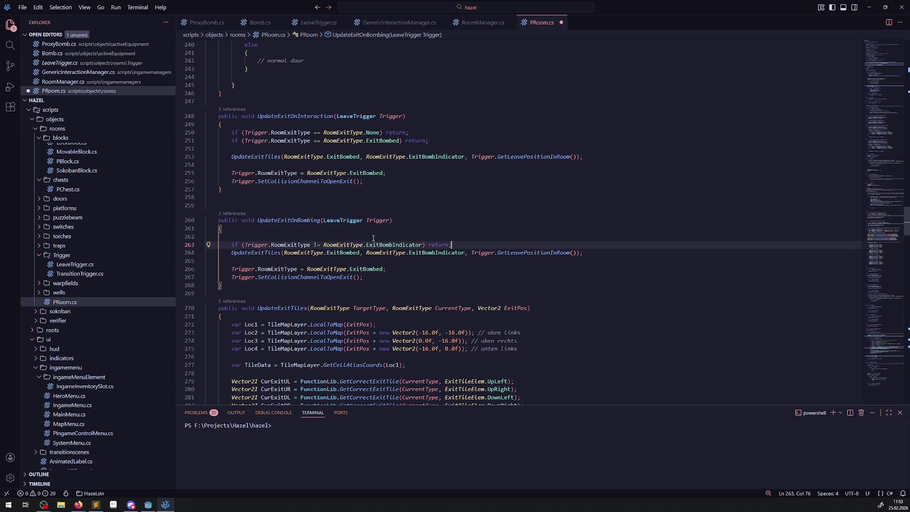
Save PRoom.cs, open RoomManager.cs, and return to Godot with the room view centred.
{"action": "left_click_drag", "start_coordinate": [373, 237], "coordinate": [376, 280]}
{"action": "left_click", "coordinate": [348, 237]}
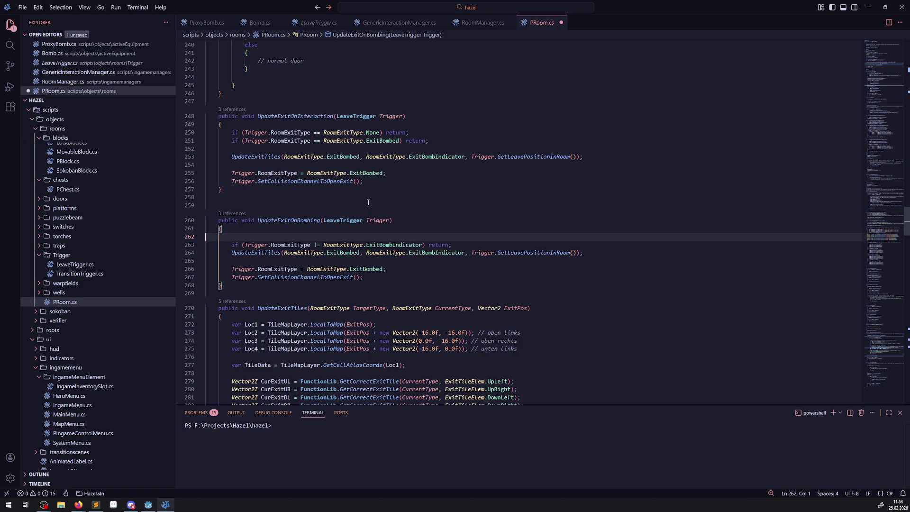
{"action": "left_click", "coordinate": [455, 199]}
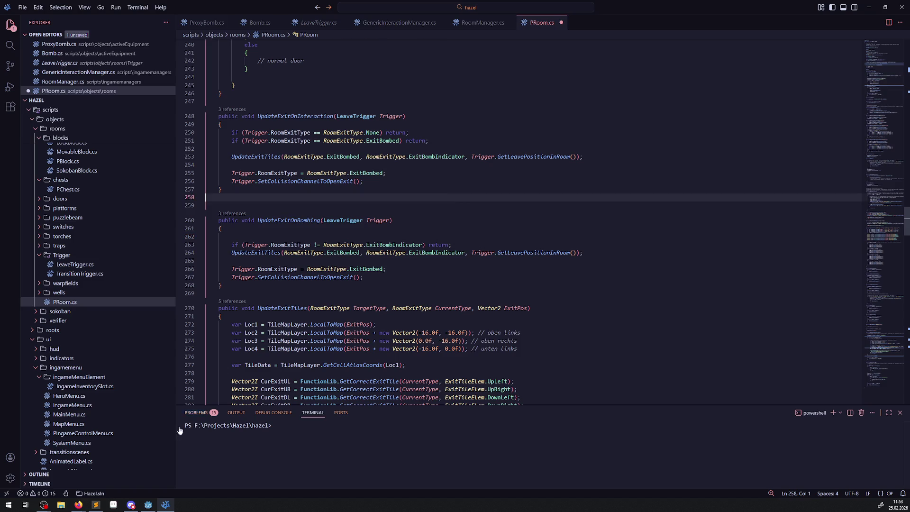
{"action": "key", "text": "ctrl+s"}
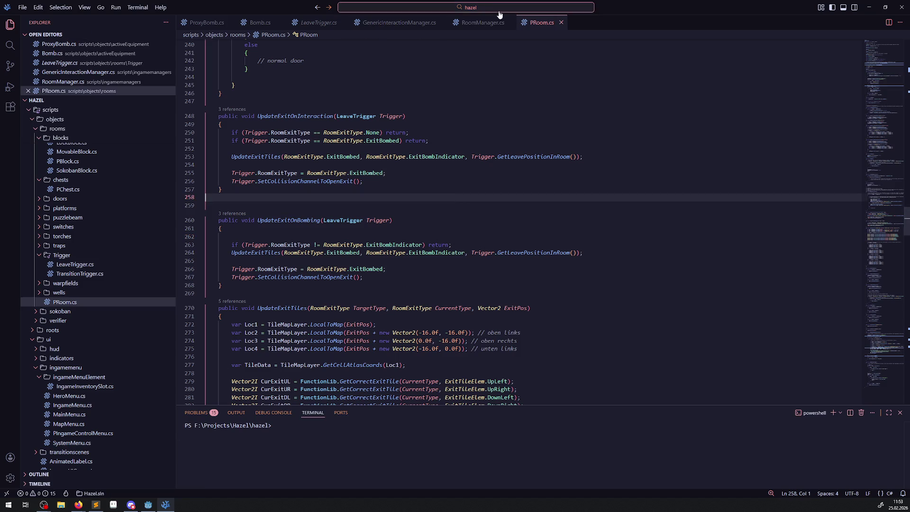
{"action": "left_click", "coordinate": [480, 22]}
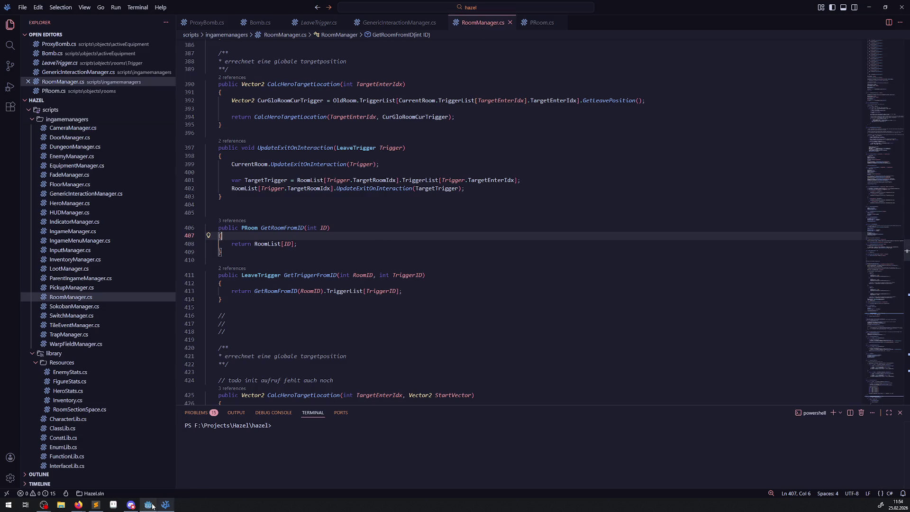
{"action": "key", "text": "alt+Tab"}
{"action": "left_click_drag", "start_coordinate": [365, 306], "coordinate": [454, 266]}
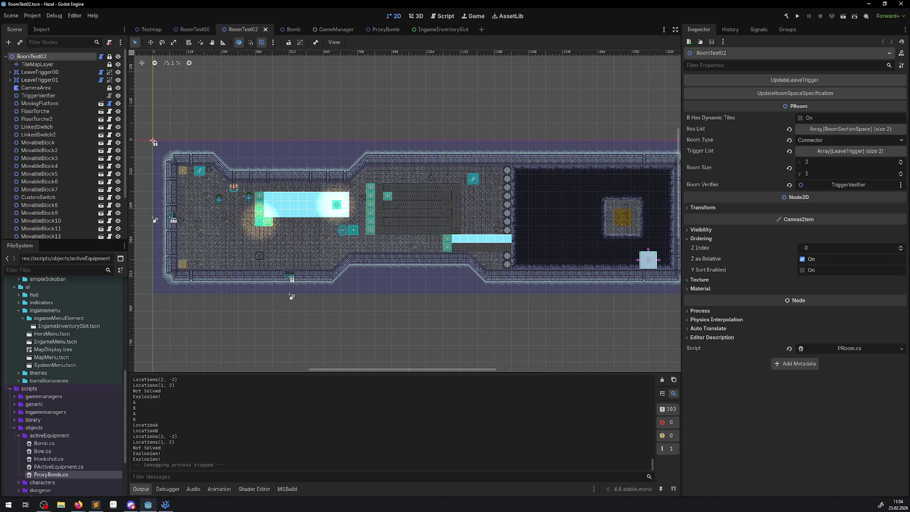
Switch from Godot to the Firefox window showing the 4 farben satz results.
{"action": "key", "text": "alt+Tab"}
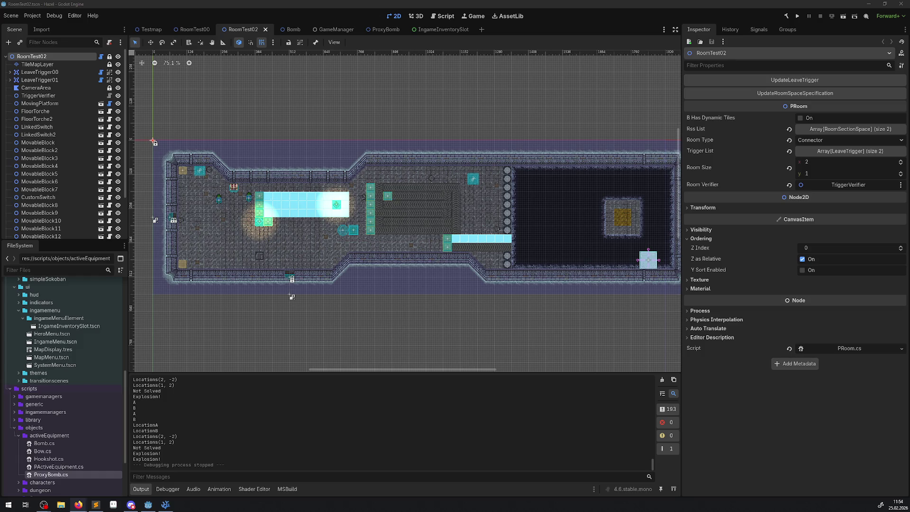
{"action": "key", "text": "alt+Tab"}
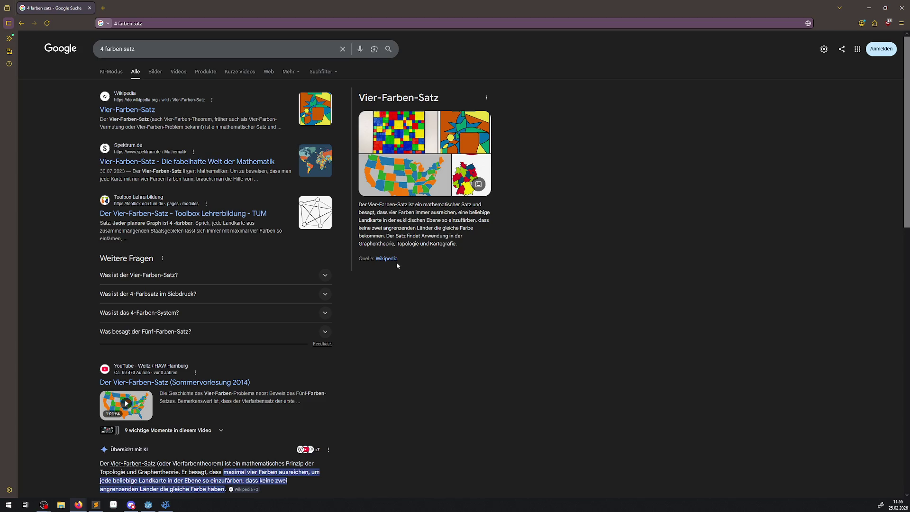
Browse the Bilder image results for 4 farben satz, then close the browser.
{"action": "left_click", "coordinate": [155, 72]}
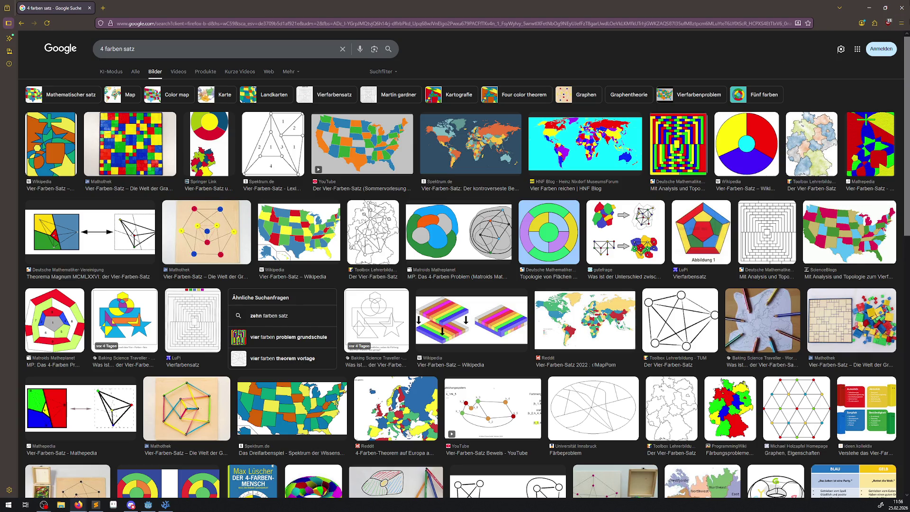
{"action": "left_click", "coordinate": [902, 8]}
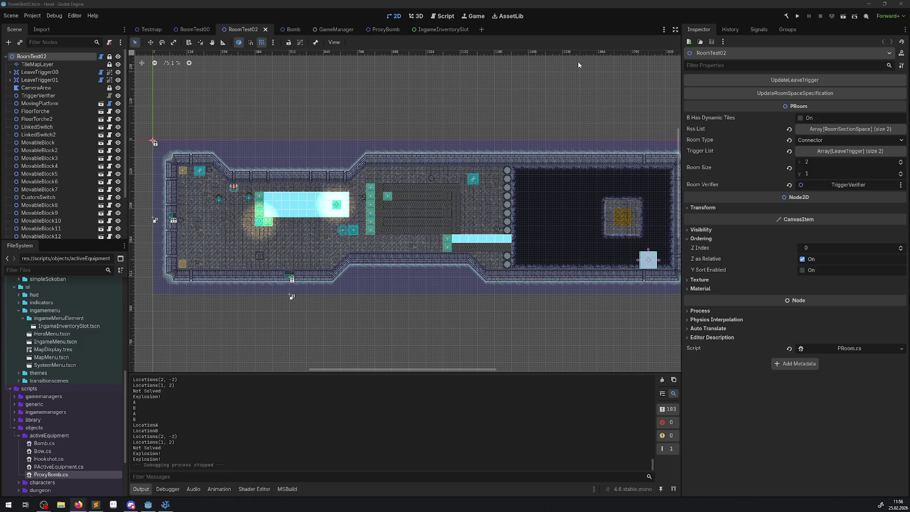
Zoom and pan the RoomTest02 canvas to view the room's left section.
{"action": "scroll", "coordinate": [301, 198], "scroll_direction": "up", "scroll_amount": 2}
{"action": "scroll", "coordinate": [278, 239], "scroll_direction": "down", "scroll_amount": 3}
{"action": "scroll", "coordinate": [278, 238], "scroll_direction": "left", "scroll_amount": 5}
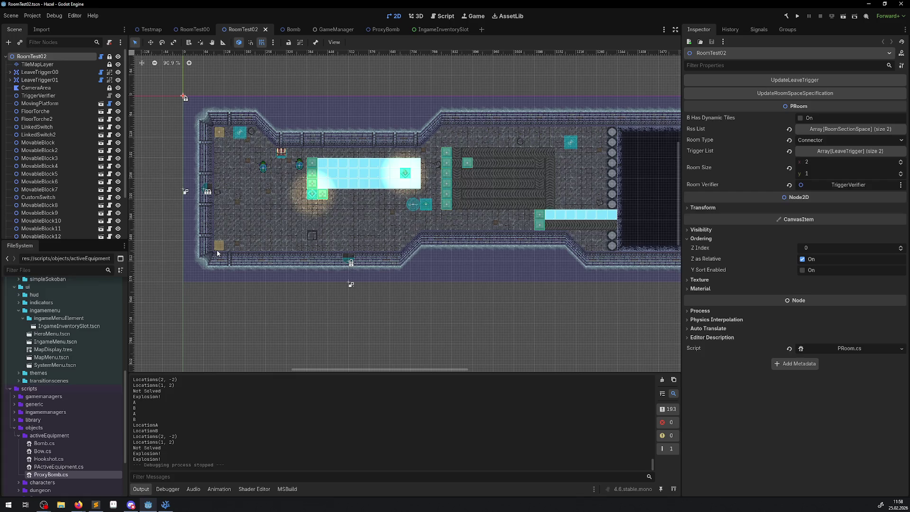
Pan the RoomTest02 room view right and down in the 2D editor.
{"action": "left_click_drag", "start_coordinate": [351, 284], "coordinate": [370, 290]}
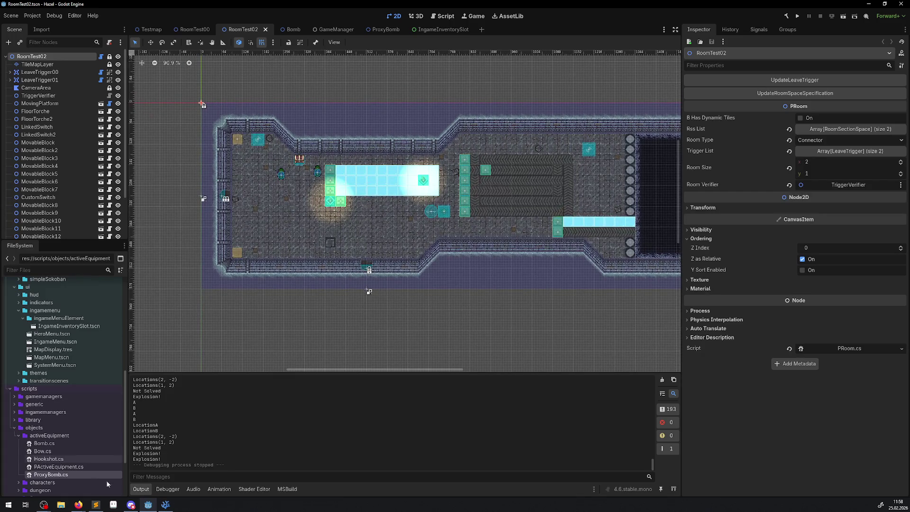
{"action": "mouse_move", "coordinate": [96, 508]}
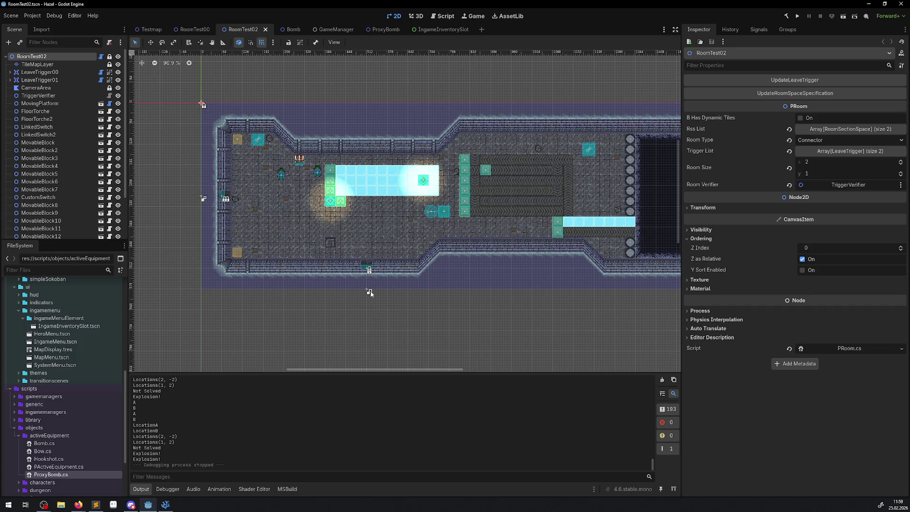
{"action": "mouse_move", "coordinate": [269, 238]}
{"action": "left_mouse_down"}
{"action": "mouse_move", "coordinate": [281, 261]}
{"action": "mouse_move", "coordinate": [225, 227]}
{"action": "left_mouse_up"}
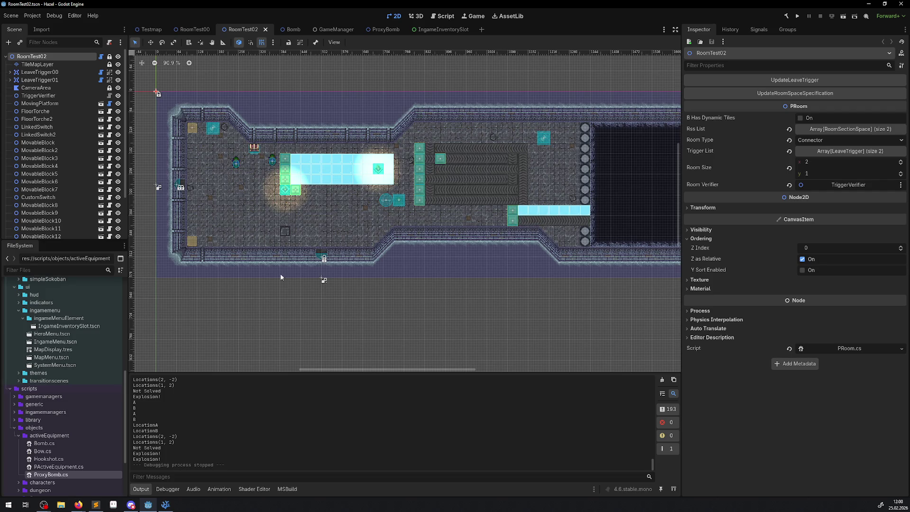
{"action": "scroll", "coordinate": [261, 258], "scroll_direction": "up", "scroll_amount": 1}
{"action": "mouse_move", "coordinate": [260, 258]}
{"action": "left_mouse_down"}
{"action": "mouse_move", "coordinate": [286, 295]}
{"action": "mouse_move", "coordinate": [279, 272]}
{"action": "left_mouse_up"}
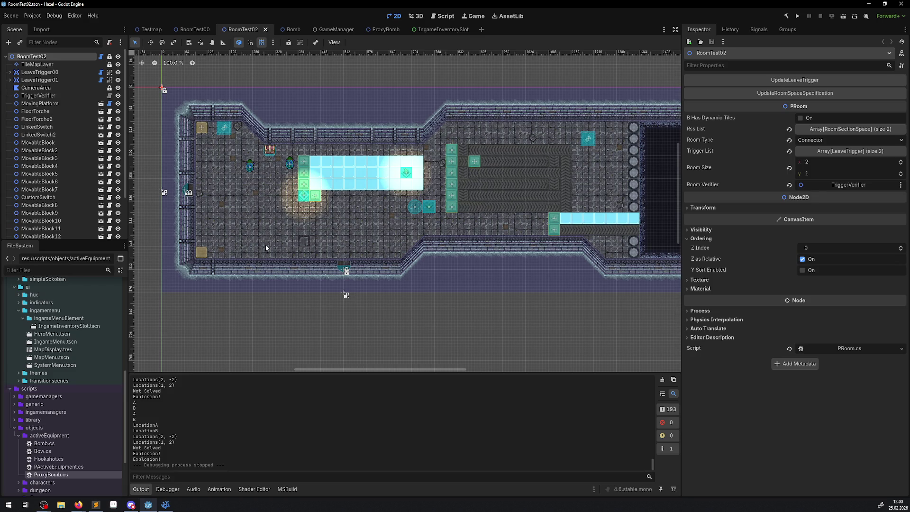
{"action": "left_click_drag", "start_coordinate": [266, 248], "coordinate": [265, 249]}
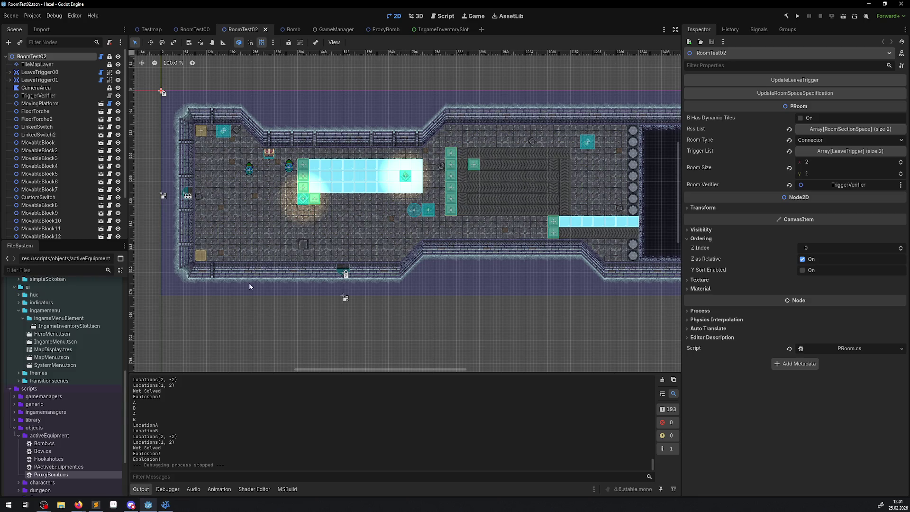
{"action": "left_click", "coordinate": [96, 506]}
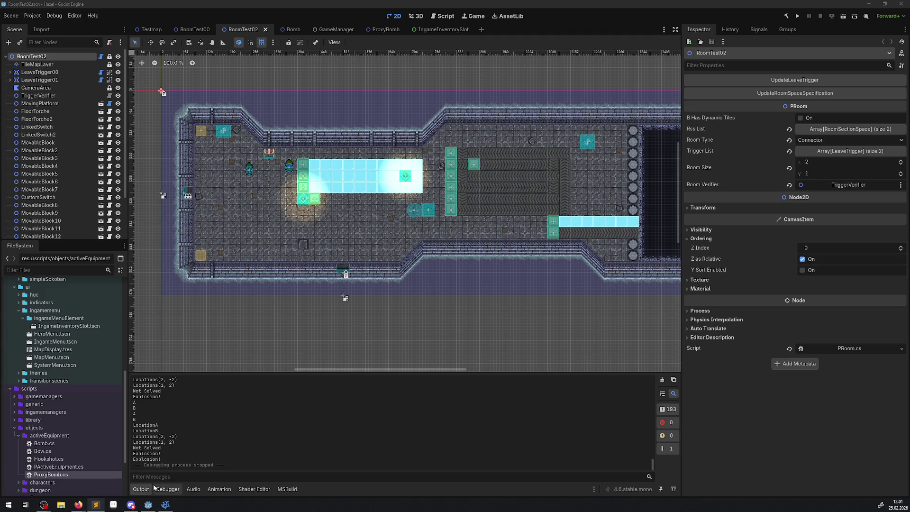
{"action": "left_click", "coordinate": [172, 507]}
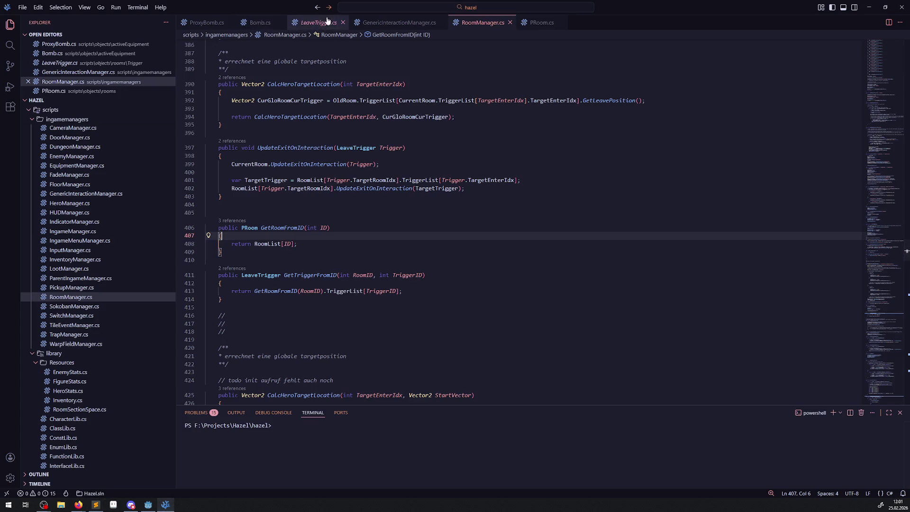
Switch to the Bomb.cs tab and scroll up to its first line.
{"action": "left_click", "coordinate": [266, 22]}
{"action": "scroll", "coordinate": [316, 227], "scroll_direction": "up", "scroll_amount": 8}
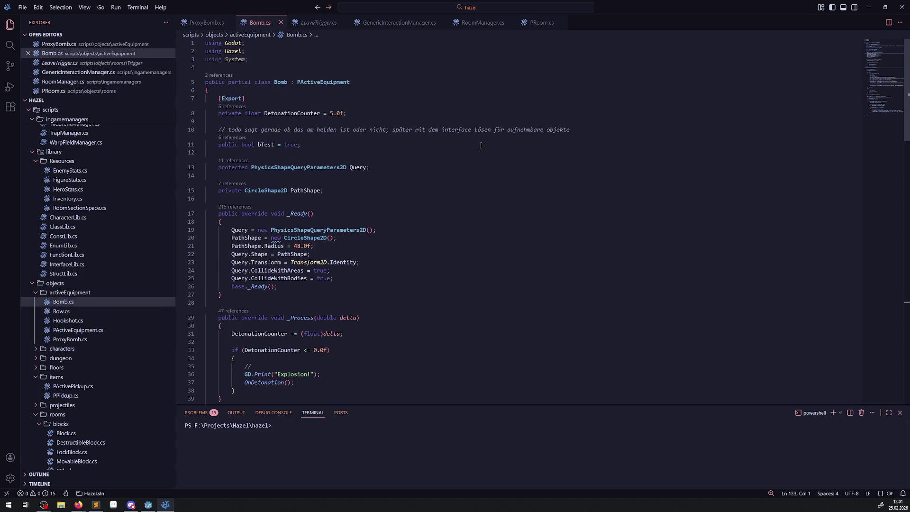
Highlight Bomb.cs lines 10–11, review OnDetonation and CreateDetonationCollision, then return to Godot.
{"action": "left_click_drag", "start_coordinate": [361, 144], "coordinate": [185, 129]}
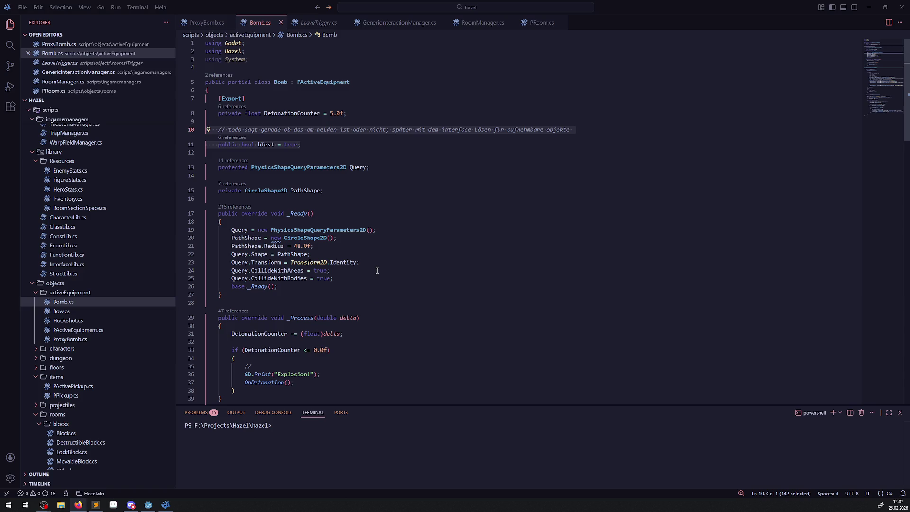
{"action": "scroll", "coordinate": [384, 278], "scroll_direction": "down", "scroll_amount": 2}
{"action": "scroll", "coordinate": [379, 270], "scroll_direction": "down", "scroll_amount": 10}
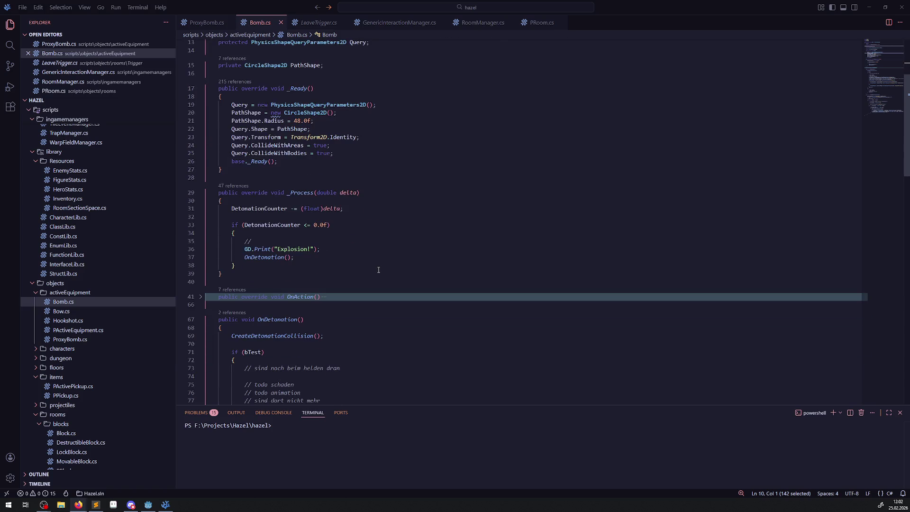
{"action": "scroll", "coordinate": [380, 270], "scroll_direction": "down", "scroll_amount": 3}
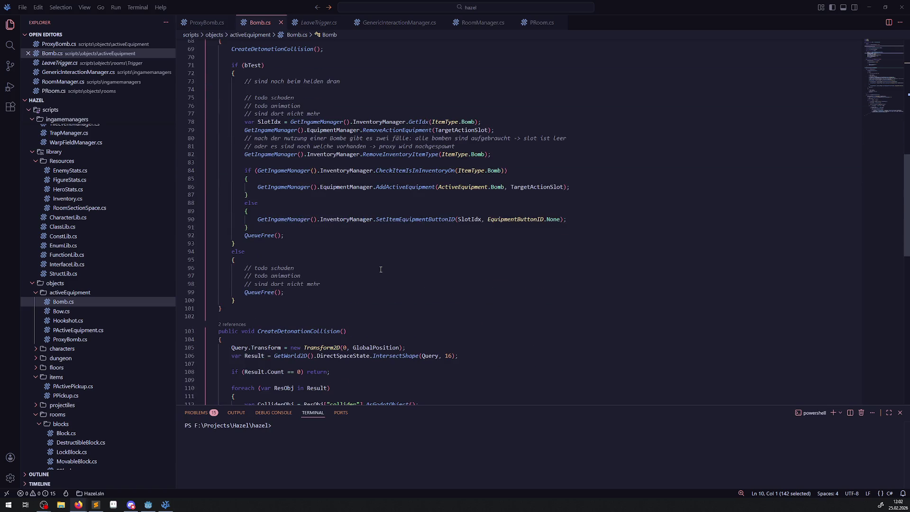
{"action": "scroll", "coordinate": [374, 271], "scroll_direction": "down", "scroll_amount": 7}
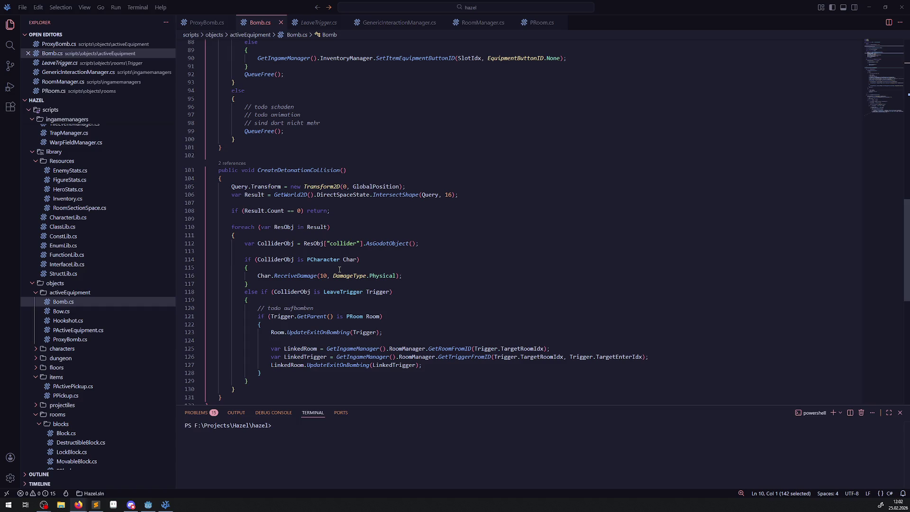
{"action": "mouse_move", "coordinate": [336, 259]}
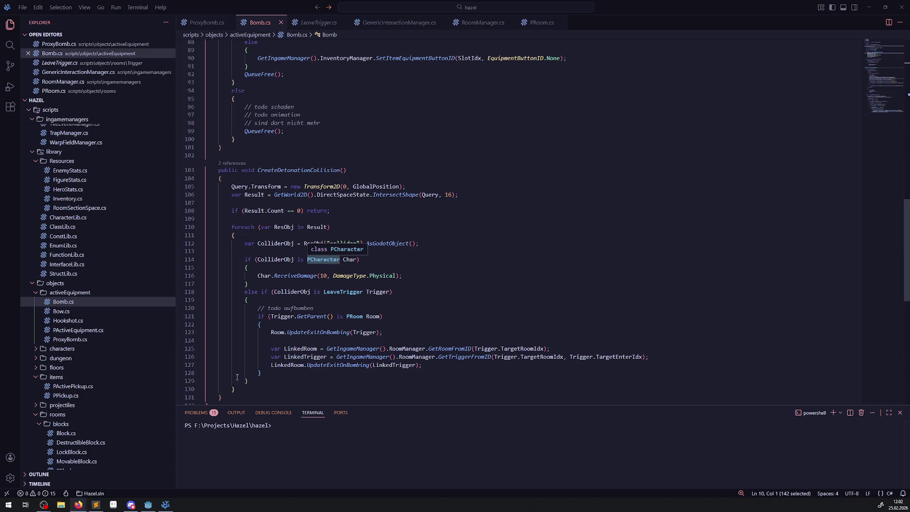
{"action": "left_click", "coordinate": [148, 505]}
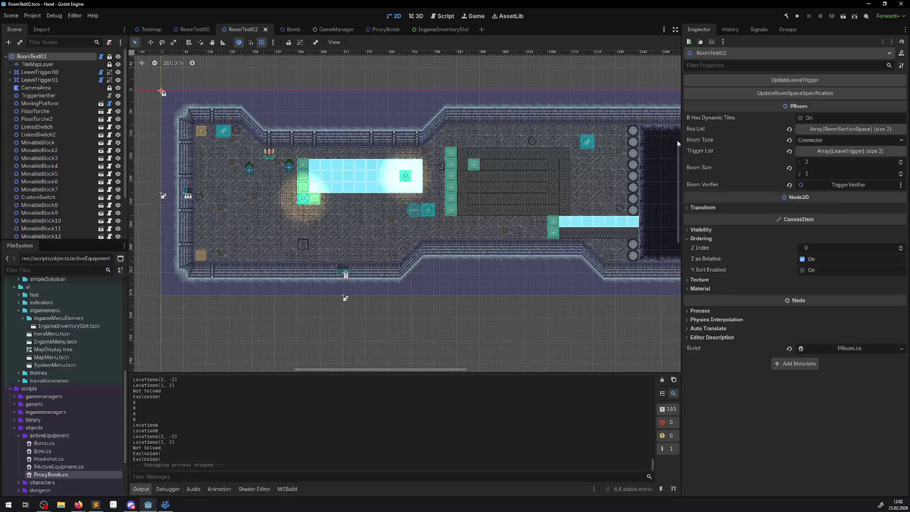
Run the project, walk the hero up and left along the hall, then open the hero menu.
{"action": "left_click", "coordinate": [797, 16]}
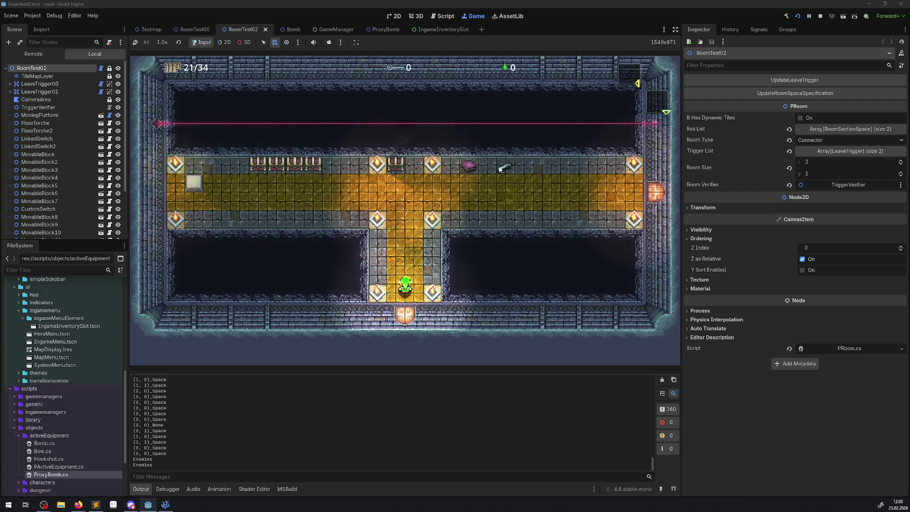
{"action": "key", "text": "Up"}
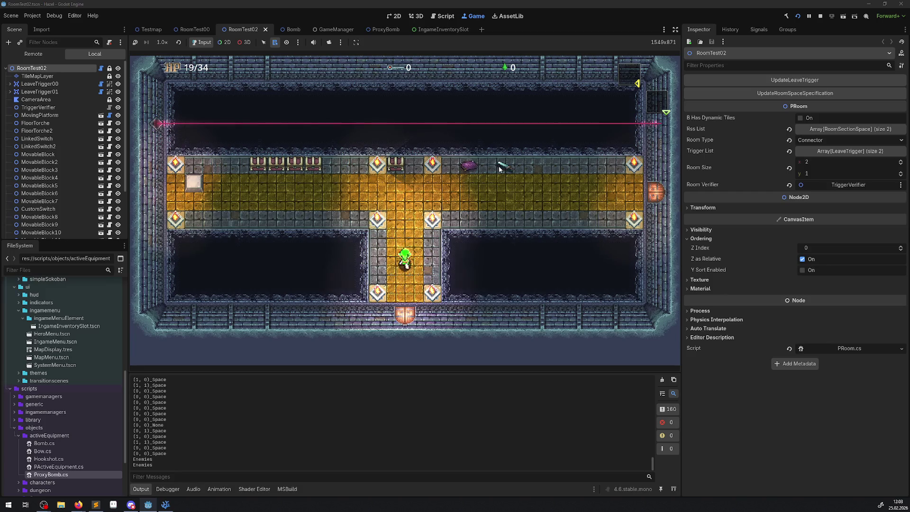
{"action": "key", "text": "Left"}
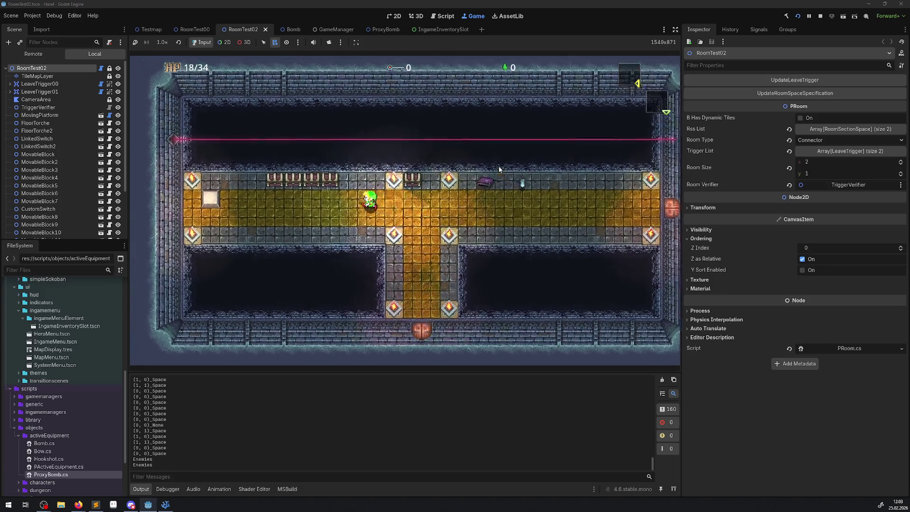
{"action": "key", "text": "Left"}
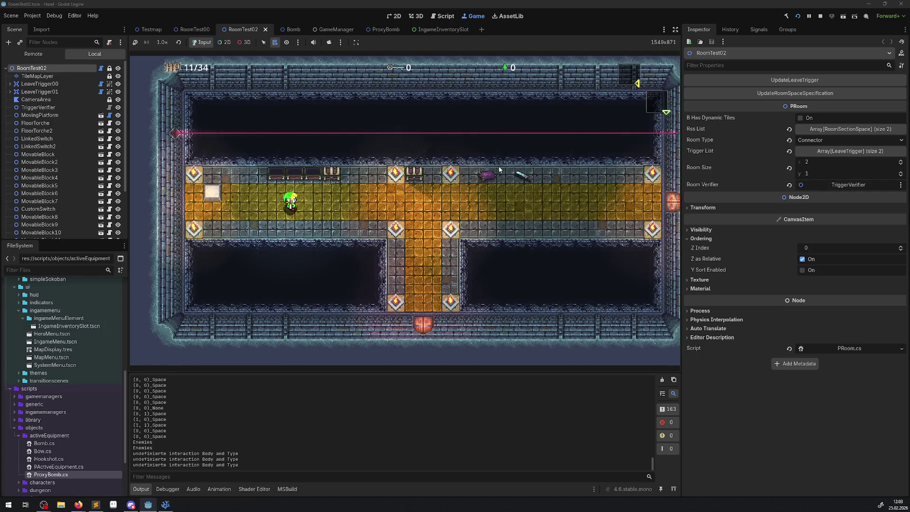
{"action": "key", "text": "Escape"}
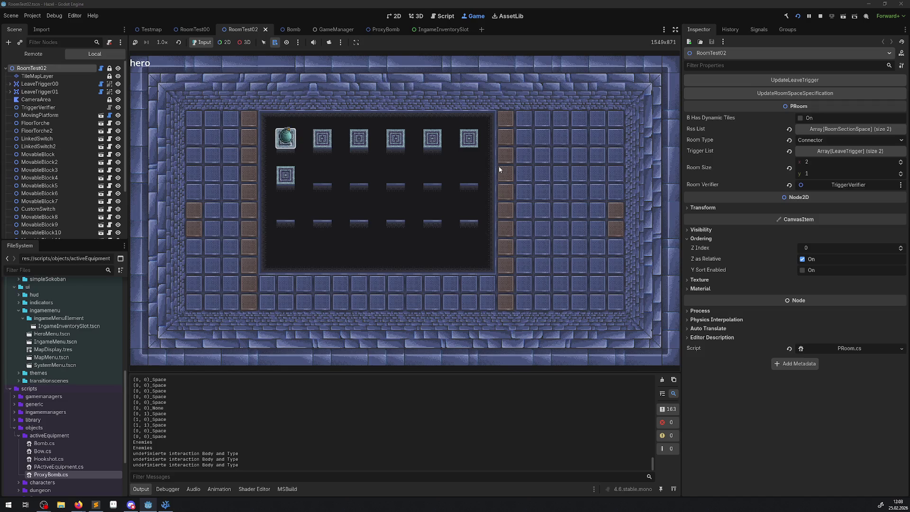
Move the slot highlight down, up, right and left around the bomb's slot, then stop the game.
{"action": "key", "text": "Down"}
{"action": "key", "text": "Down"}
{"action": "key", "text": "Up"}
{"action": "key", "text": "Right"}
{"action": "key", "text": "Right"}
{"action": "key", "text": "Right"}
{"action": "key", "text": "Left"}
{"action": "key", "text": "Left"}
{"action": "key", "text": "Left"}
{"action": "key", "text": "Right"}
{"action": "key", "text": "Left"}
{"action": "left_click", "coordinate": [820, 17]}
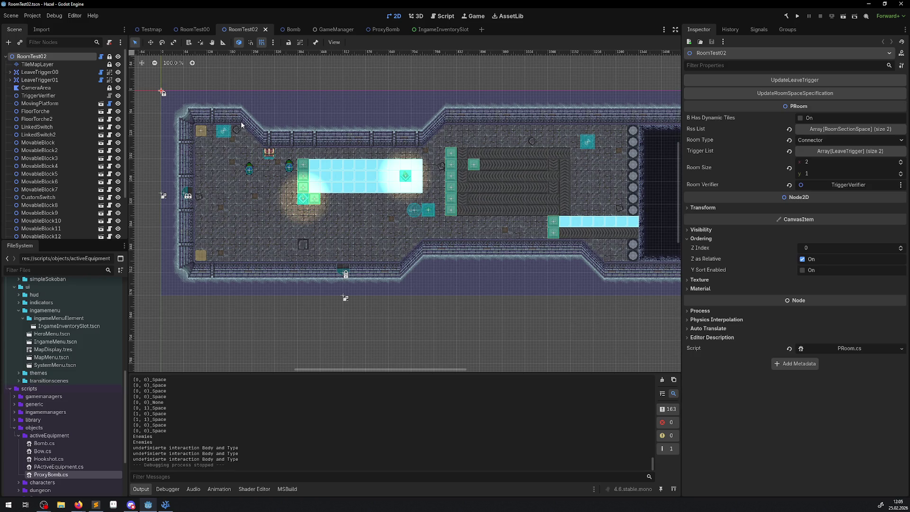
Switch to the RoomTest00 scene tab and run the project.
{"action": "mouse_move", "coordinate": [186, 31]}
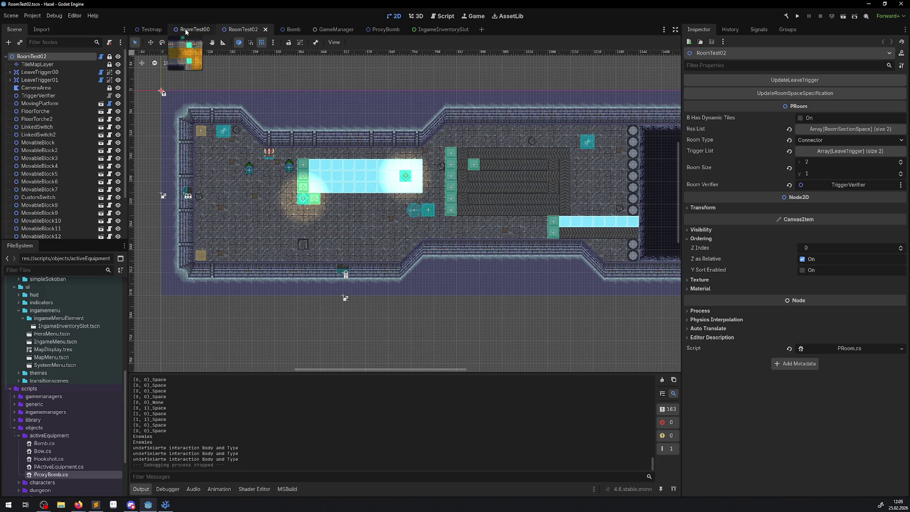
{"action": "left_click", "coordinate": [186, 30]}
{"action": "left_click", "coordinate": [797, 16]}
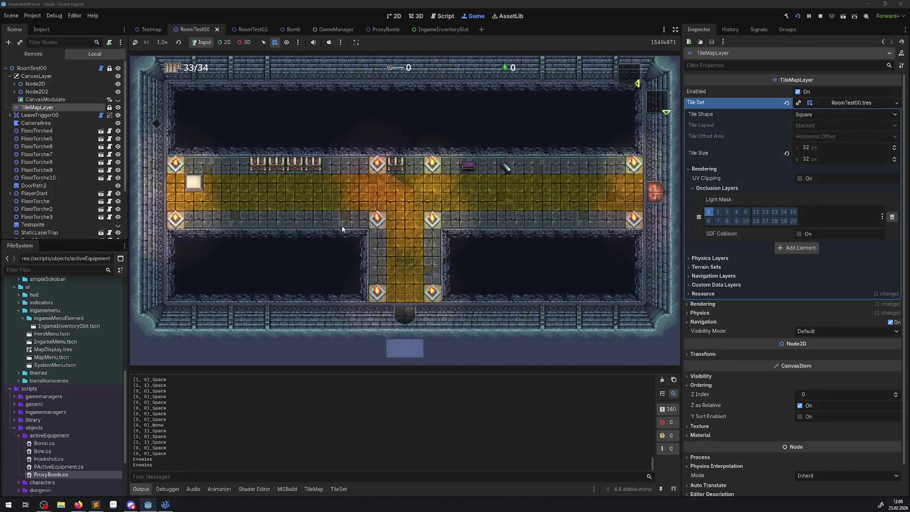
Walk the player up and left, set off a bomb, then stop the game with F8.
{"action": "key", "text": "Up"}
{"action": "key", "text": "Left"}
{"action": "key", "text": "Left"}
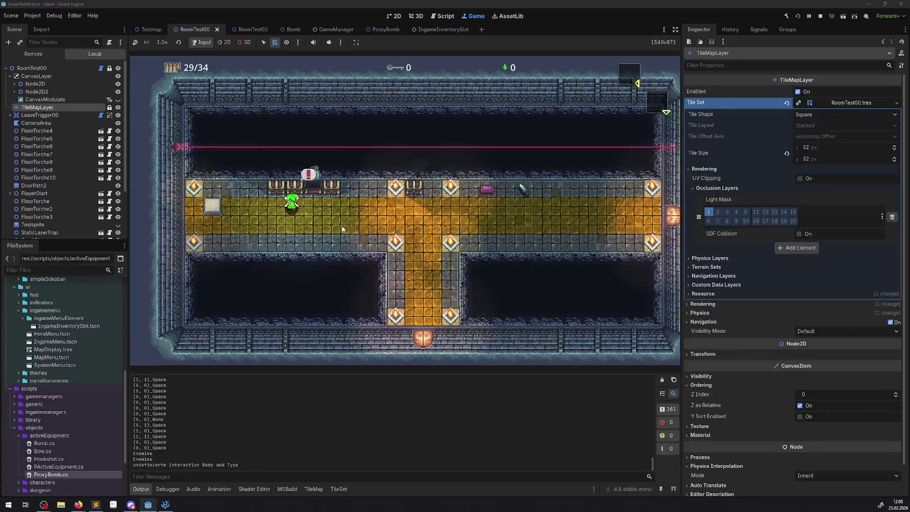
{"action": "key", "text": "Right"}
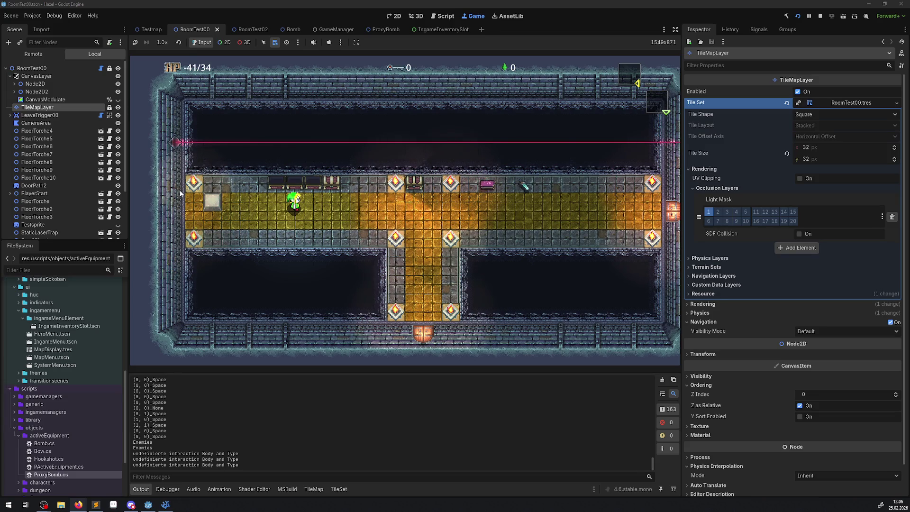
{"action": "key", "text": "F8"}
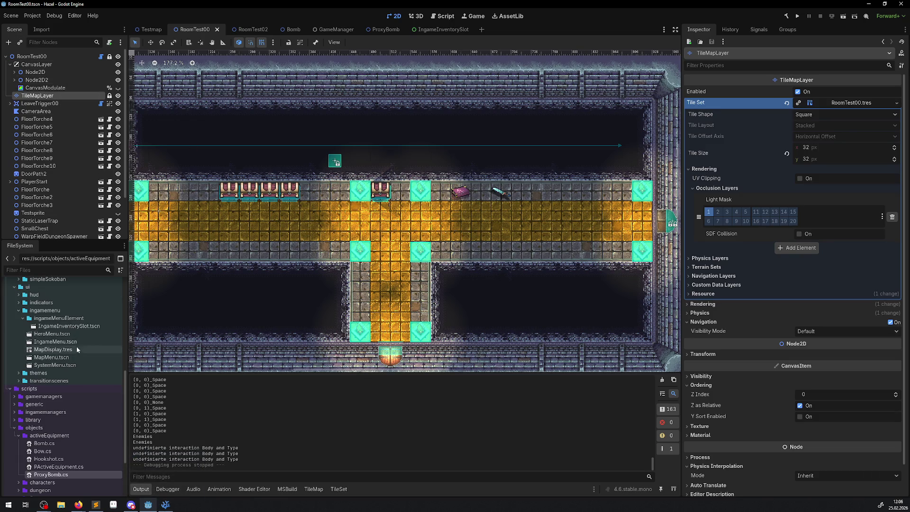
Expand the FileSystem tree down to scenes/objects/items/pickups.
{"action": "scroll", "coordinate": [76, 345], "scroll_direction": "up", "scroll_amount": 6}
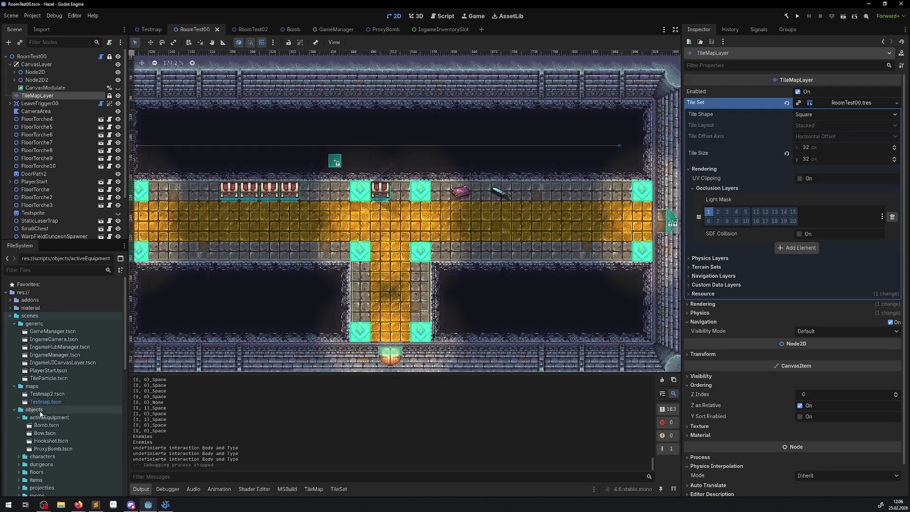
{"action": "left_click", "coordinate": [15, 410]}
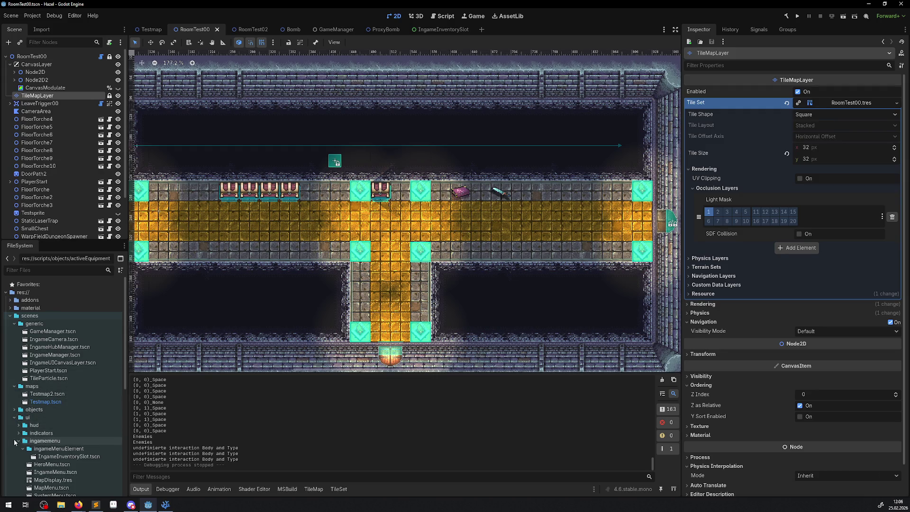
{"action": "left_click", "coordinate": [15, 417]}
{"action": "left_click", "coordinate": [16, 410]}
{"action": "left_click", "coordinate": [19, 448]}
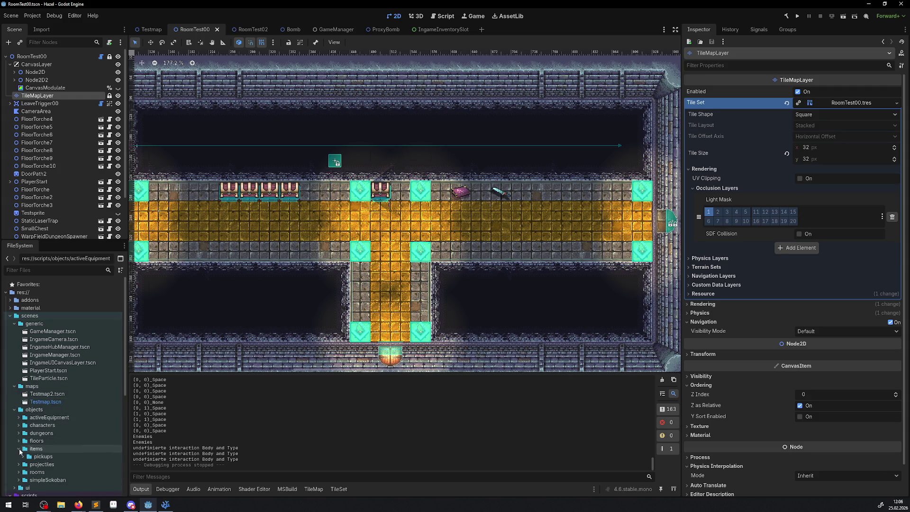
{"action": "scroll", "coordinate": [19, 450], "scroll_direction": "down", "scroll_amount": 1}
{"action": "left_click", "coordinate": [22, 430]}
{"action": "scroll", "coordinate": [67, 439], "scroll_direction": "down", "scroll_amount": 1}
{"action": "scroll", "coordinate": [67, 439], "scroll_direction": "down", "scroll_amount": 1}
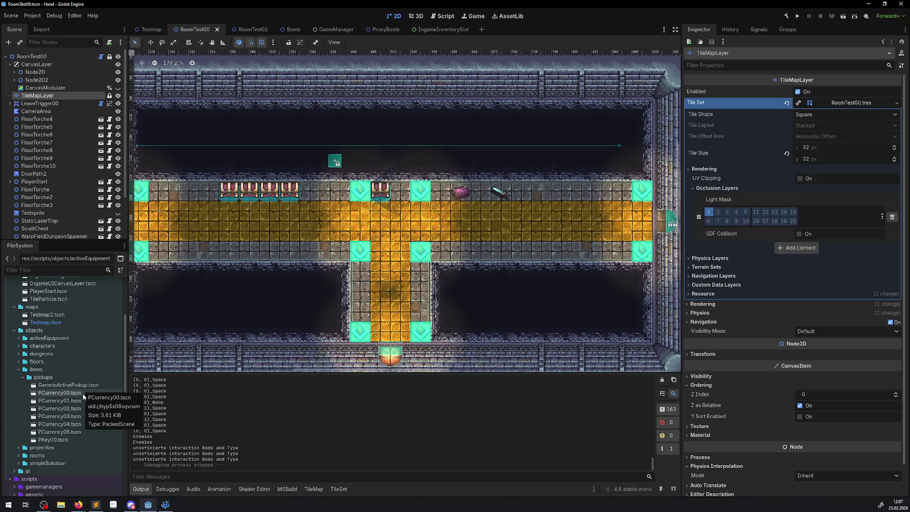
Duplicate PKey00.tscn as Bomb.tscn and open the new scene.
{"action": "left_click", "coordinate": [62, 438]}
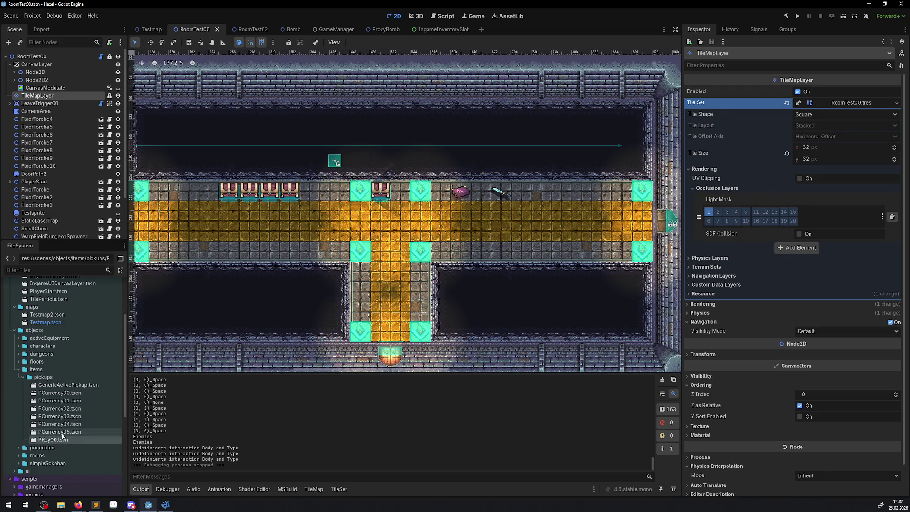
{"action": "right_click", "coordinate": [61, 439]}
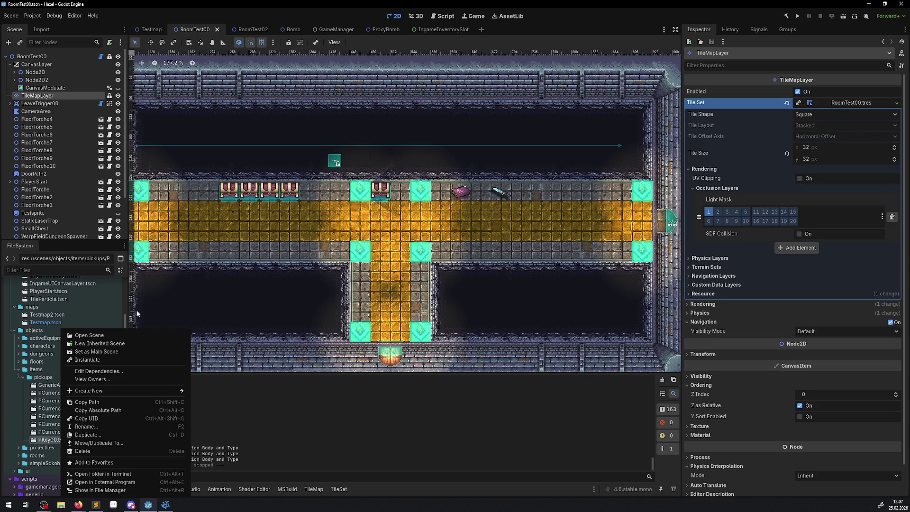
{"action": "mouse_move", "coordinate": [116, 391]}
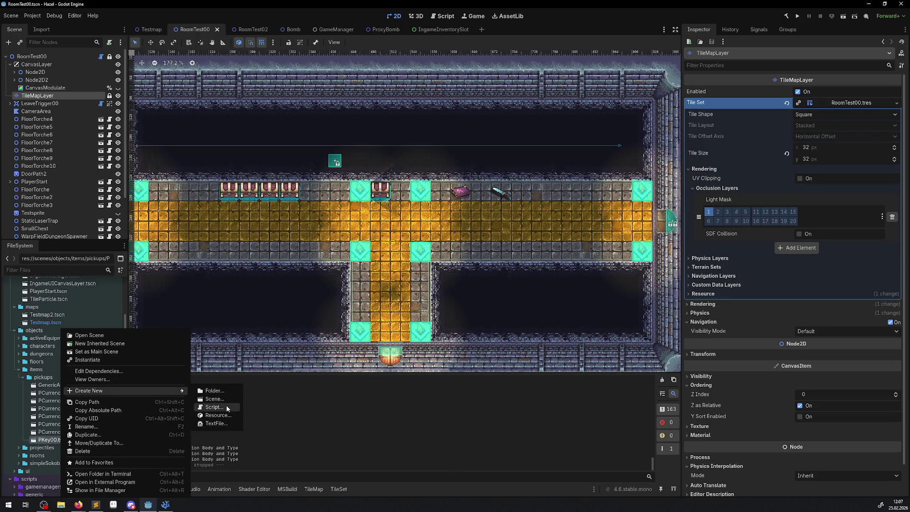
{"action": "left_click", "coordinate": [95, 434]}
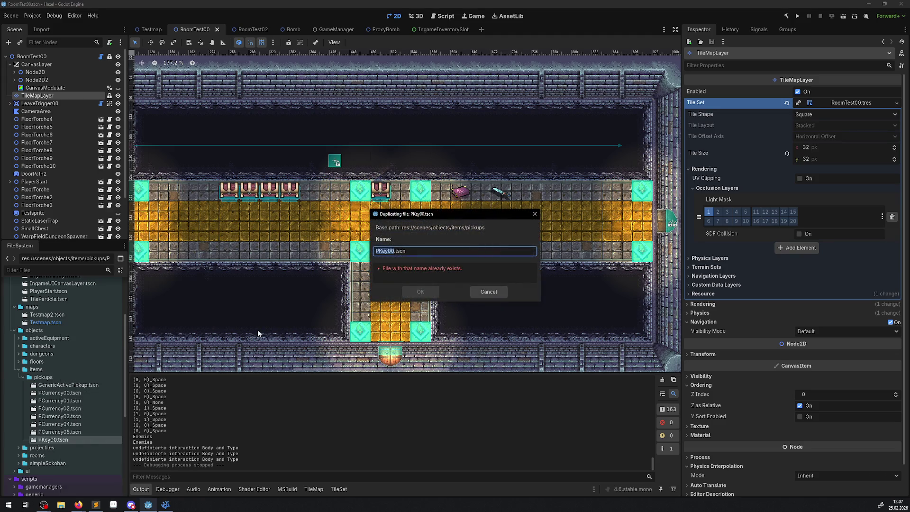
{"action": "type", "text": "Bomb"}
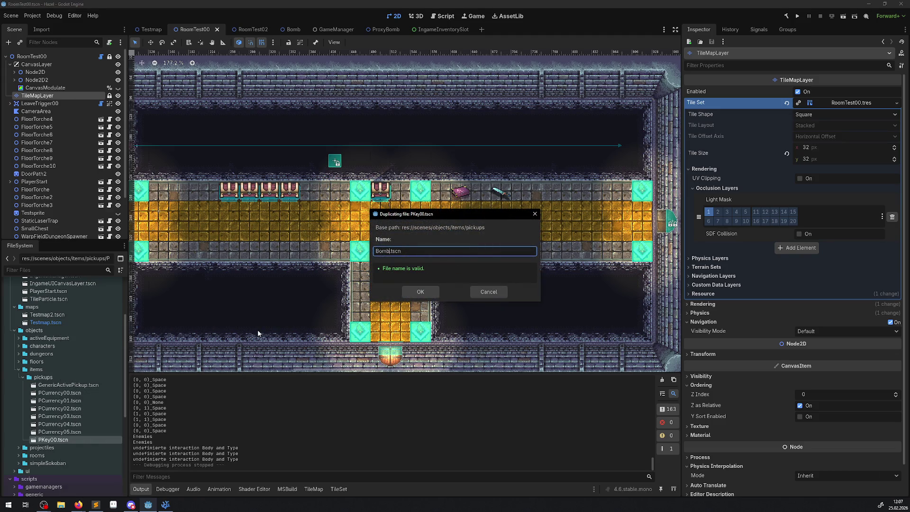
{"action": "key", "text": "Return"}
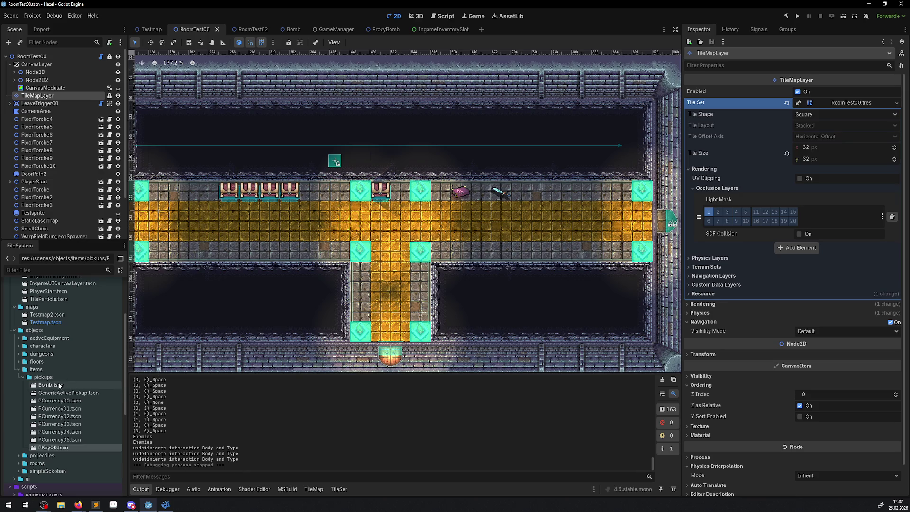
{"action": "double_click", "coordinate": [51, 385]}
{"action": "scroll", "coordinate": [184, 151], "scroll_direction": "up", "scroll_amount": 14}
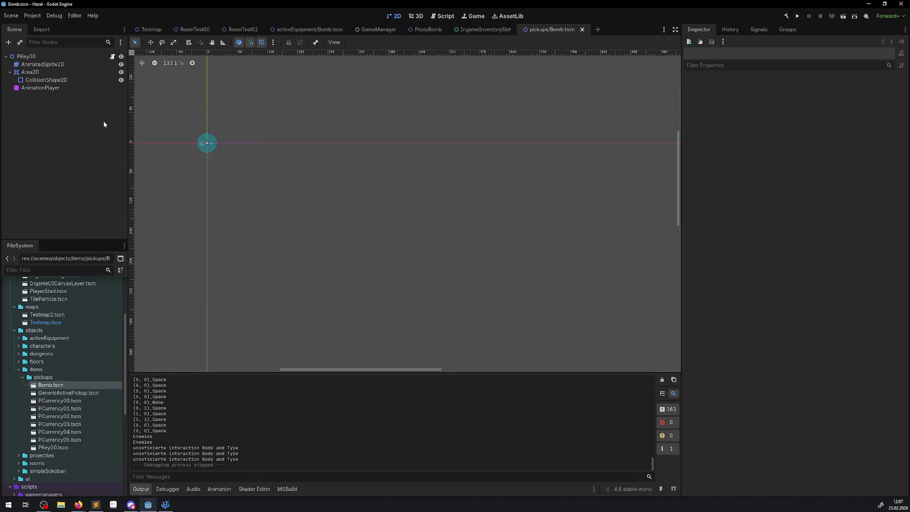
Delete the four key animation frames from the AnimatedSprite2D's SpriteFrames.
{"action": "left_click", "coordinate": [26, 57]}
{"action": "left_click", "coordinate": [42, 64]}
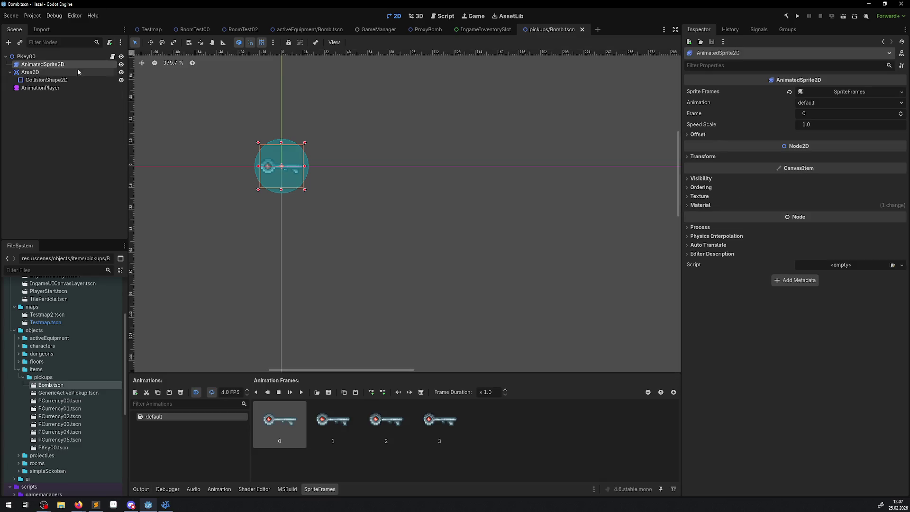
{"action": "left_click", "coordinate": [889, 94]}
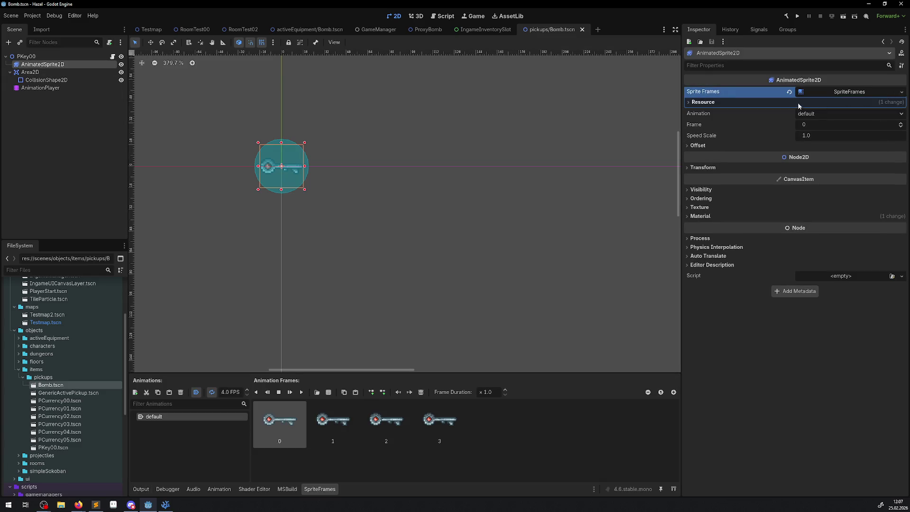
{"action": "left_click", "coordinate": [702, 103]}
{"action": "left_click", "coordinate": [703, 102]}
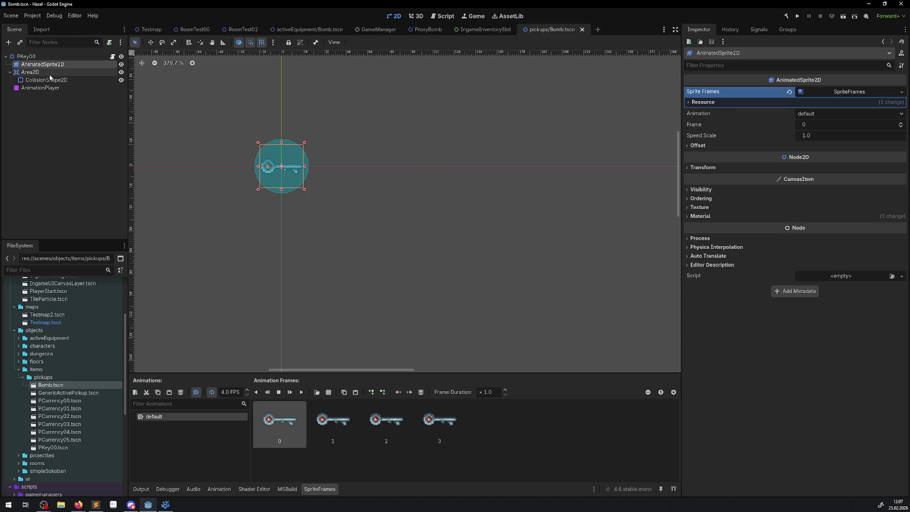
{"action": "scroll", "coordinate": [286, 145], "scroll_direction": "up", "scroll_amount": 3}
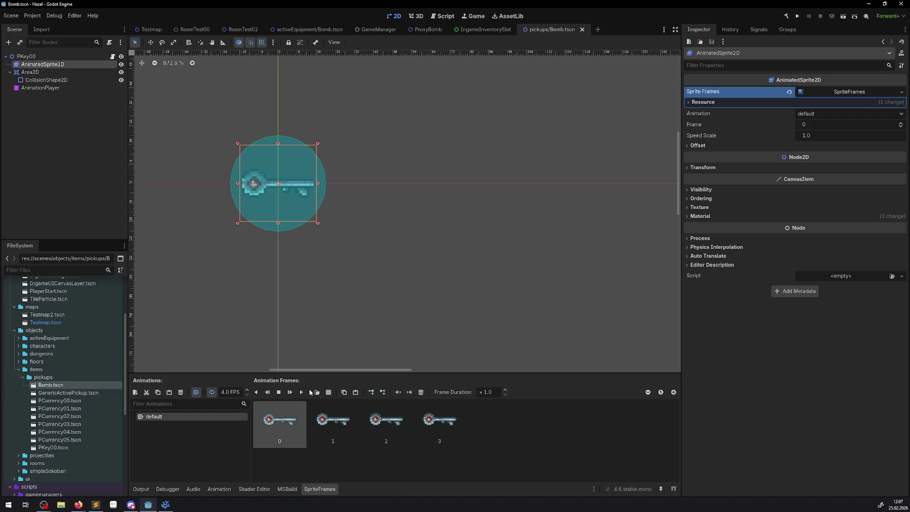
{"action": "left_click", "coordinate": [446, 430], "text": "shift"}
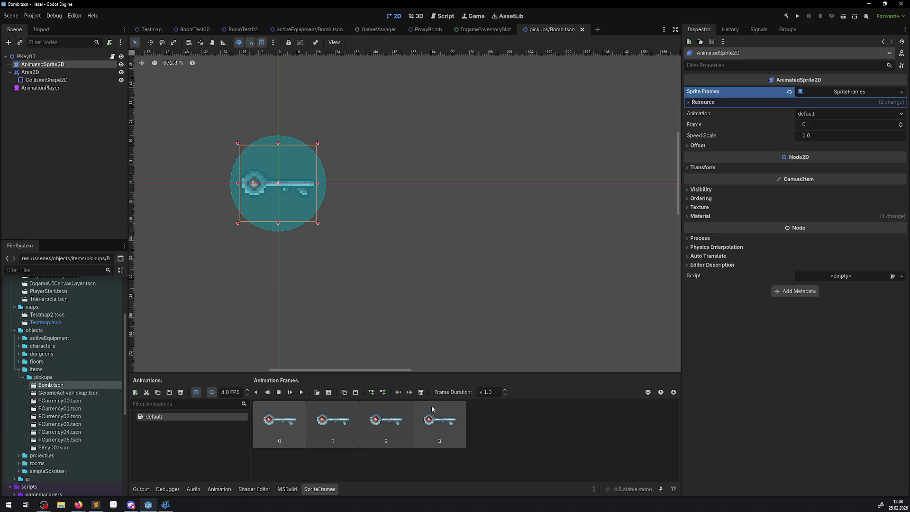
{"action": "left_click", "coordinate": [421, 393]}
{"action": "scroll", "coordinate": [33, 474], "scroll_direction": "down", "scroll_amount": 5}
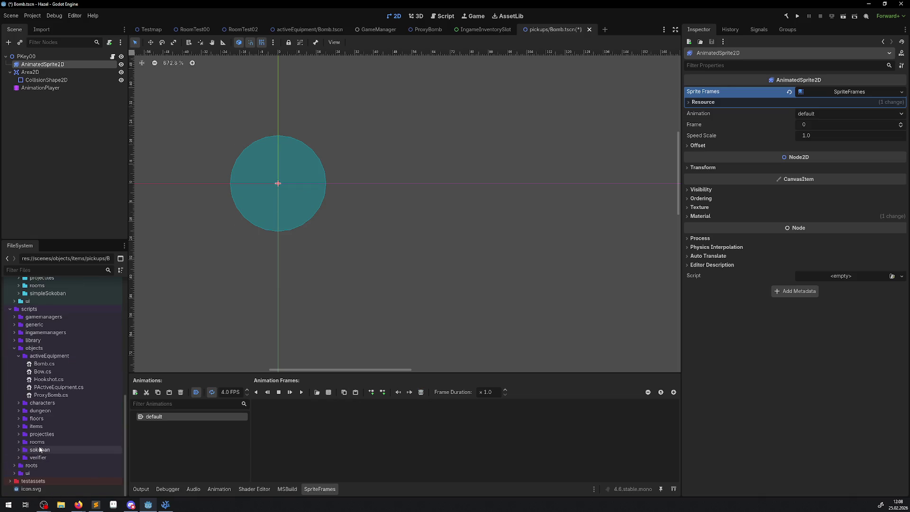
Add Icon_Bomb.png as the sprite's animation frame and save the scene.
{"action": "left_click", "coordinate": [37, 270]}
{"action": "type", "text": "bom"}
{"action": "mouse_move", "coordinate": [44, 409]}
{"action": "left_mouse_down"}
{"action": "mouse_move", "coordinate": [328, 425]}
{"action": "mouse_move", "coordinate": [309, 424]}
{"action": "left_mouse_up"}
{"action": "key", "text": "ctrl+s"}
Rename the root node to BombNormal, set Item Type to Bomb, and save.
{"action": "left_click", "coordinate": [32, 56]}
{"action": "double_click", "coordinate": [35, 56]}
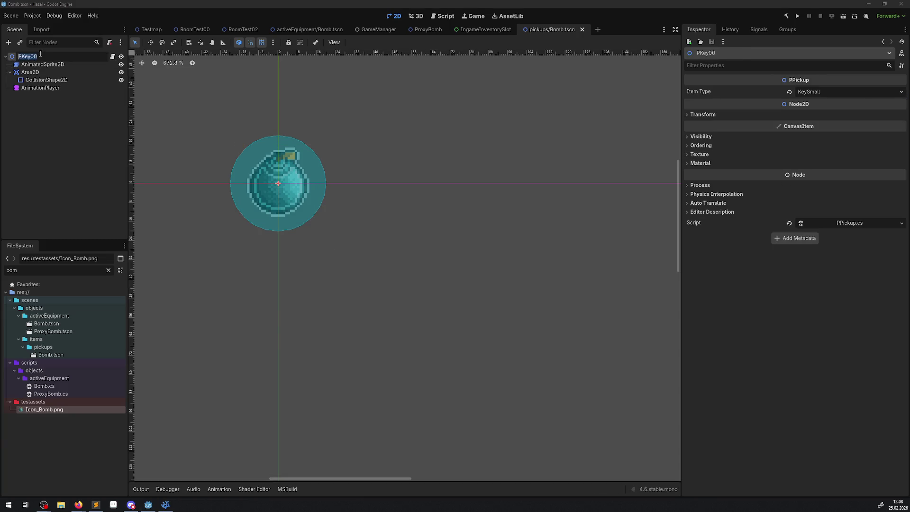
{"action": "type", "text": "BombNor"}
{"action": "type", "text": "mal"}
{"action": "key", "text": "Return"}
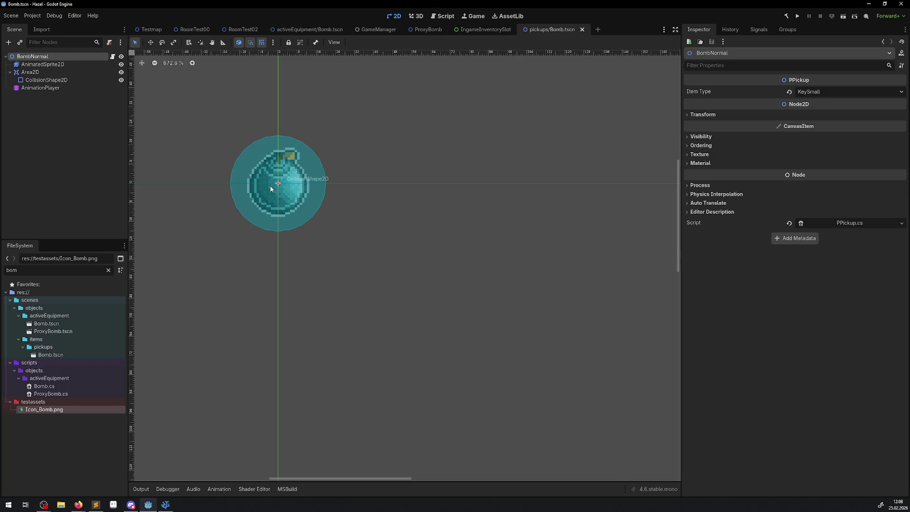
{"action": "left_click", "coordinate": [806, 91]}
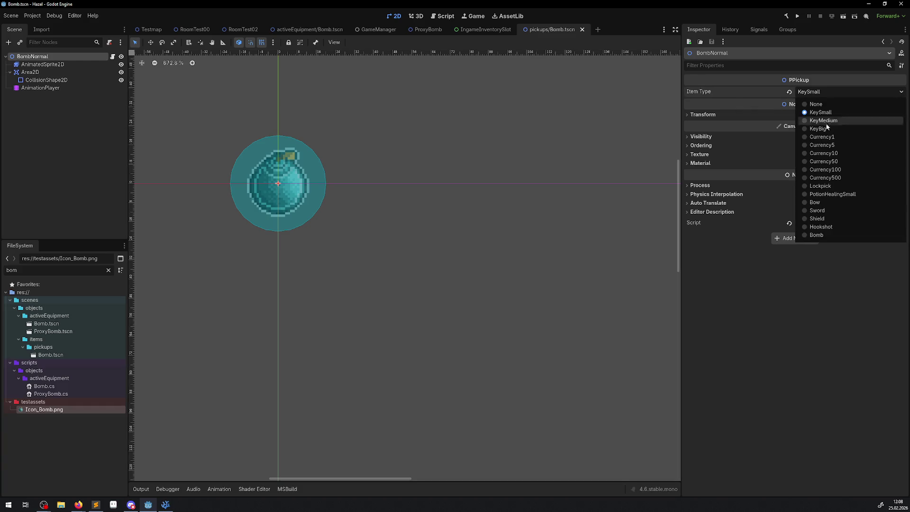
{"action": "left_click", "coordinate": [816, 235]}
{"action": "key", "text": "ctrl+s"}
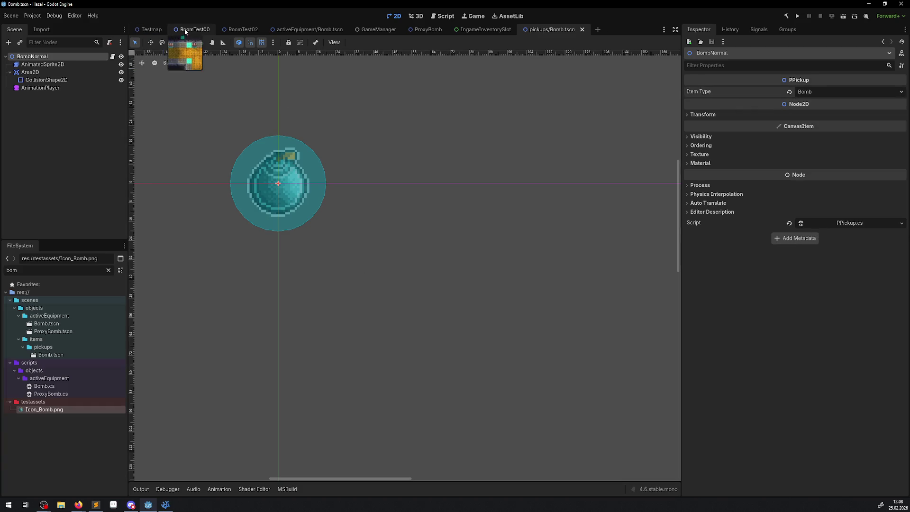
Drop a Bomb.tscn instance into the RoomTest00 corridor and run the game.
{"action": "left_click", "coordinate": [185, 31]}
{"action": "mouse_move", "coordinate": [51, 354]}
{"action": "left_mouse_down"}
{"action": "mouse_move", "coordinate": [341, 230]}
{"action": "mouse_move", "coordinate": [338, 250]}
{"action": "mouse_move", "coordinate": [356, 250]}
{"action": "left_mouse_up"}
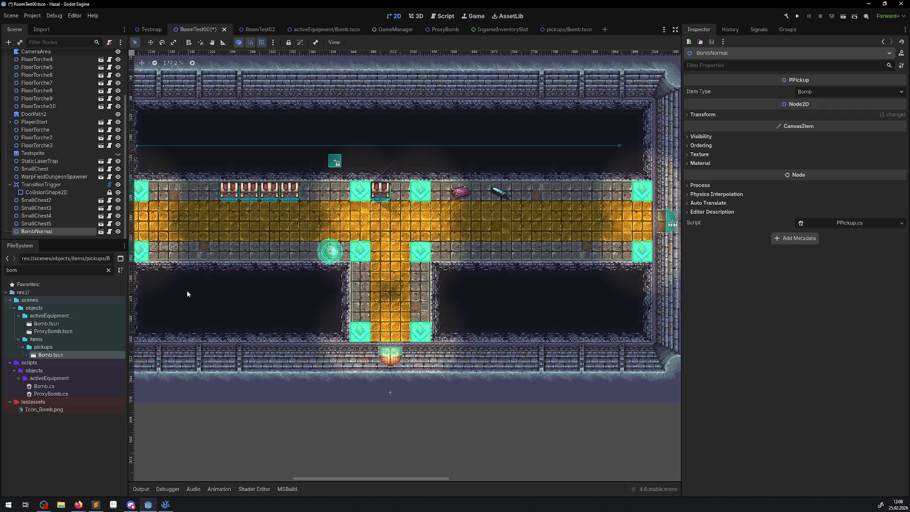
{"action": "left_click", "coordinate": [798, 17]}
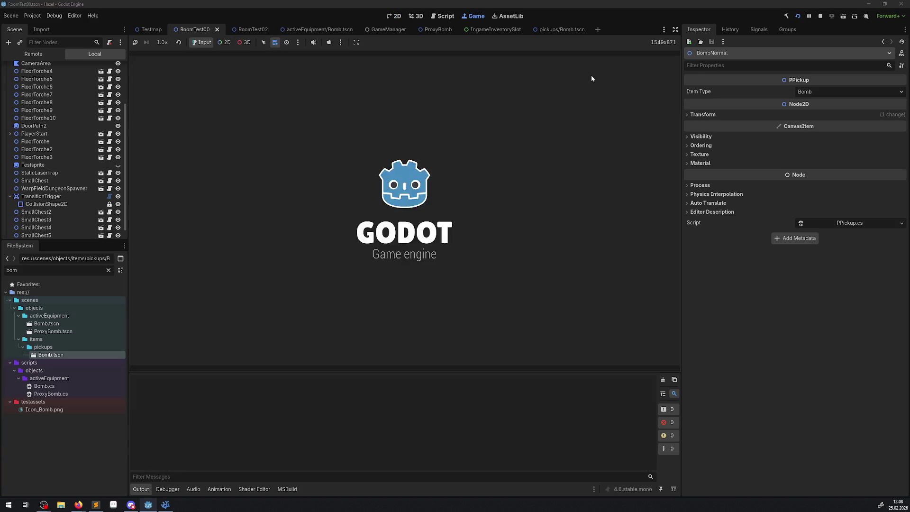
Walk the player up and left toward the bomb, step right and left, then stop the game.
{"action": "key", "text": "Up"}
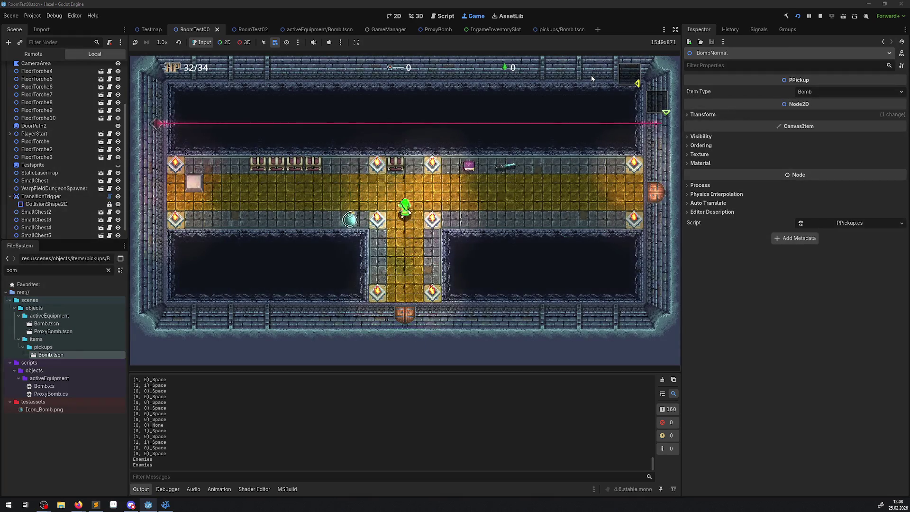
{"action": "key", "text": "Left"}
{"action": "key", "text": "Right"}
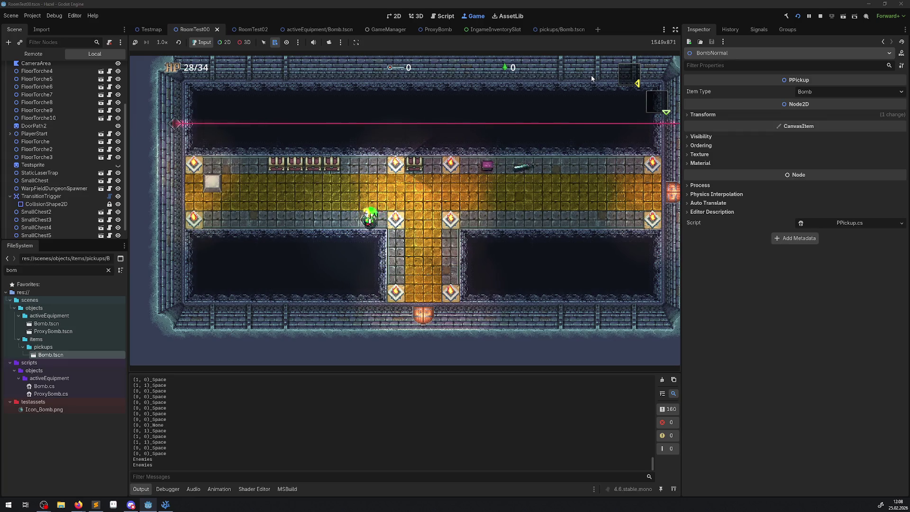
{"action": "key", "text": "Left"}
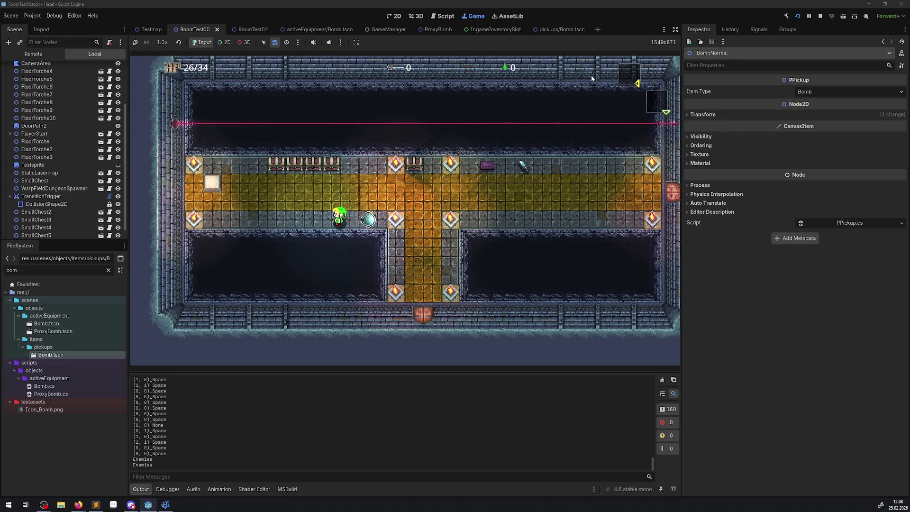
{"action": "left_click", "coordinate": [823, 15]}
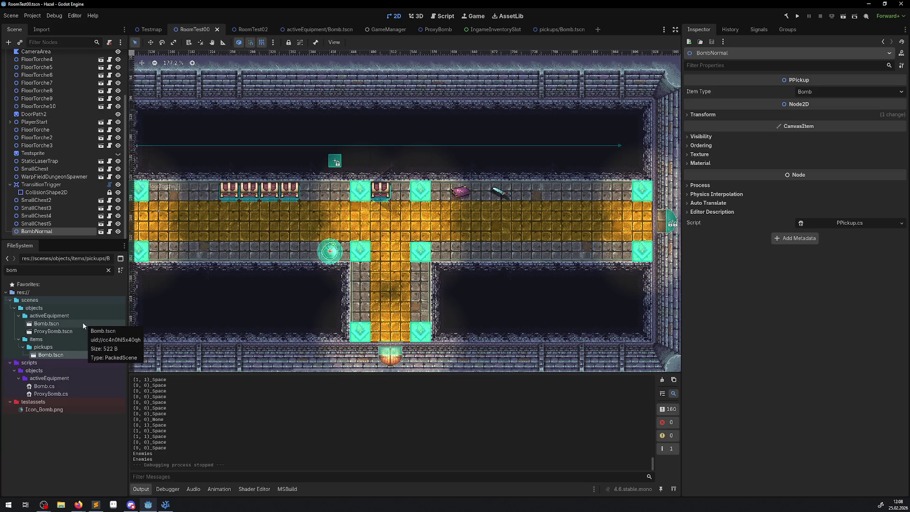
Clear the 'bom' filter, place PCurrency05.tscn in the lower corridor, and run the game again.
{"action": "key", "text": "BackSpace"}
{"action": "key", "text": "BackSpace"}
{"action": "key", "text": "BackSpace"}
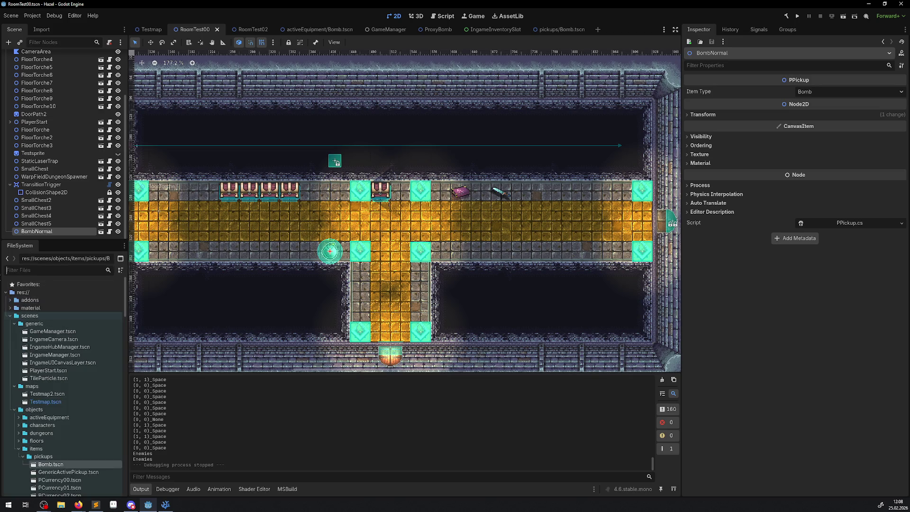
{"action": "scroll", "coordinate": [96, 433], "scroll_direction": "down", "scroll_amount": 3}
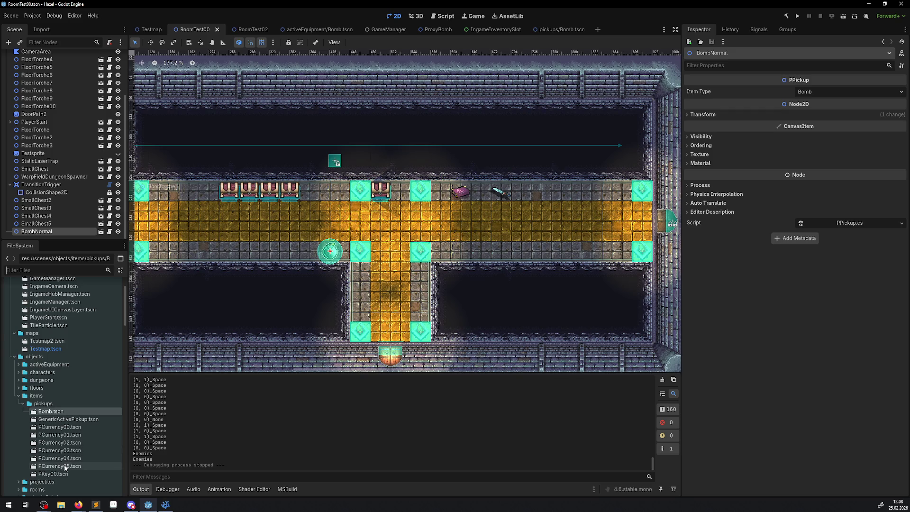
{"action": "mouse_move", "coordinate": [61, 466]}
{"action": "left_mouse_down"}
{"action": "mouse_move", "coordinate": [279, 304]}
{"action": "mouse_move", "coordinate": [261, 253]}
{"action": "left_mouse_up"}
{"action": "left_click", "coordinate": [798, 16]}
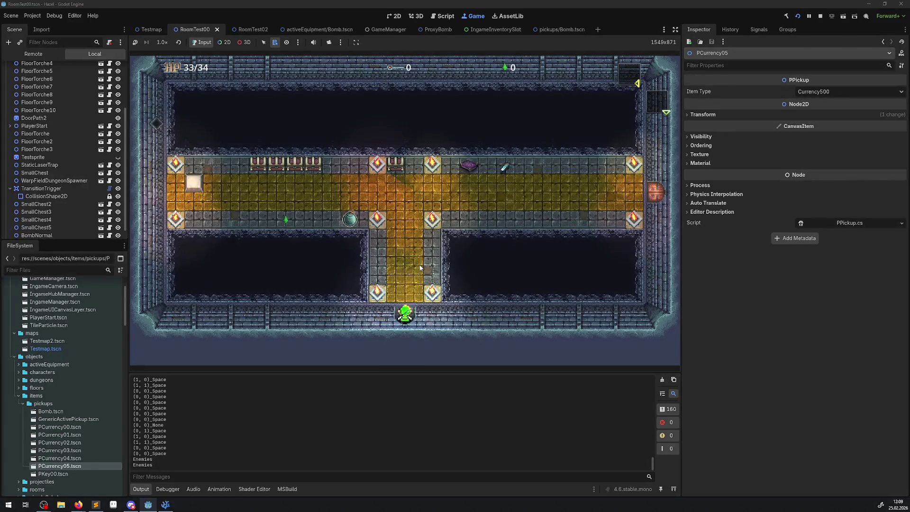
Walk the hero left then right onto the currency pickup, then stop the game.
{"action": "key", "text": "Left"}
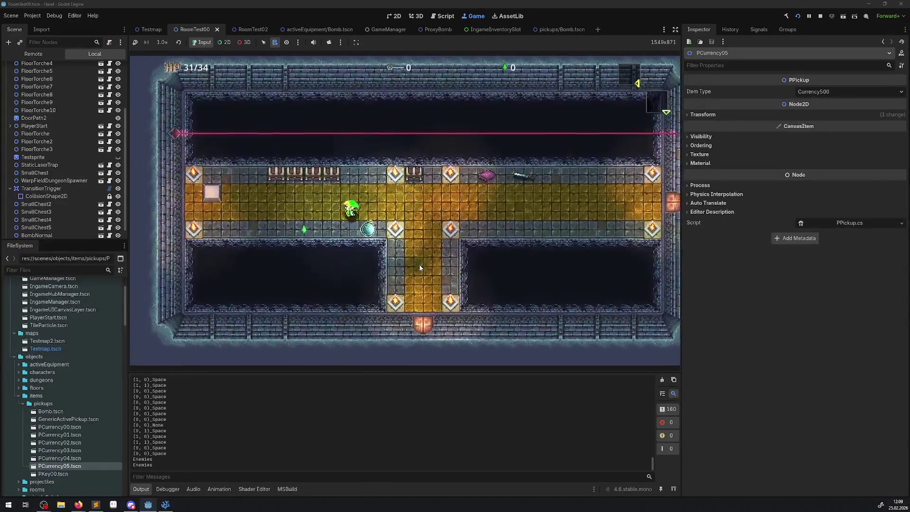
{"action": "key", "text": "Right"}
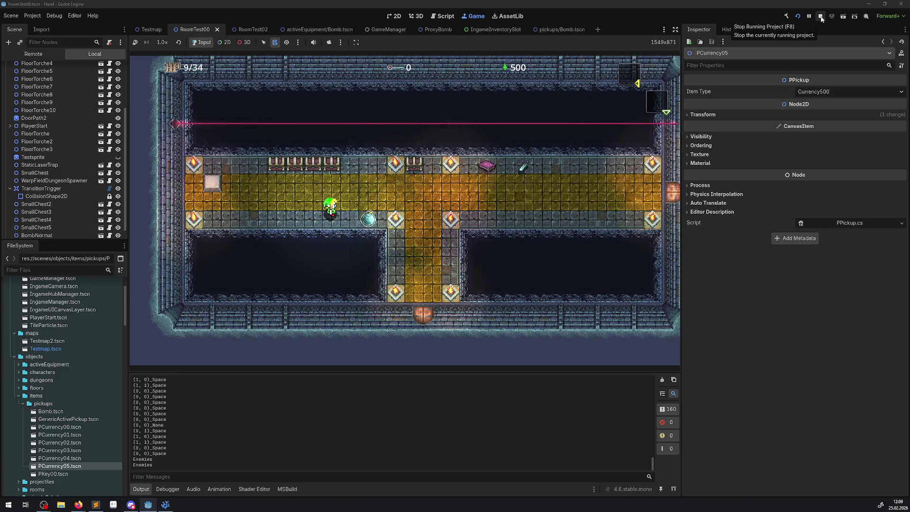
{"action": "left_click", "coordinate": [822, 19]}
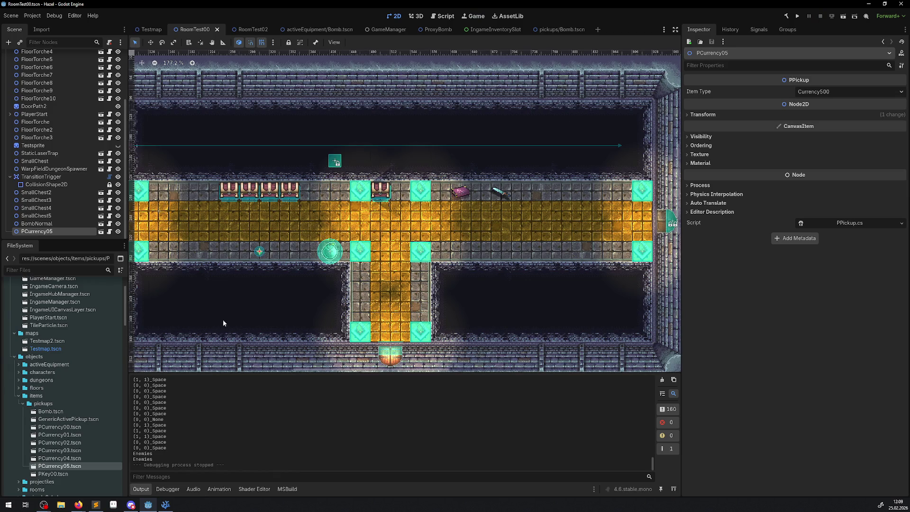
{"action": "left_click", "coordinate": [164, 505]}
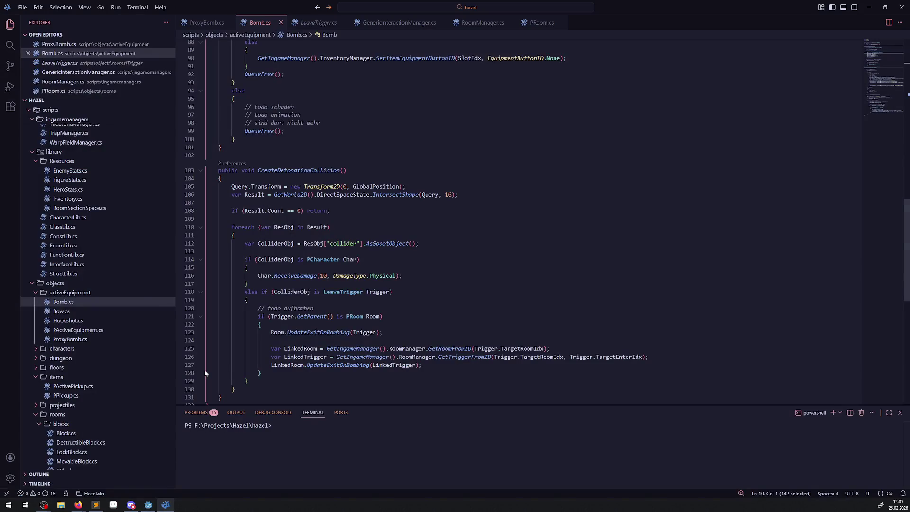
Open PPickup.cs and scroll down to its OnBodyEntered method.
{"action": "scroll", "coordinate": [82, 362], "scroll_direction": "down", "scroll_amount": 2}
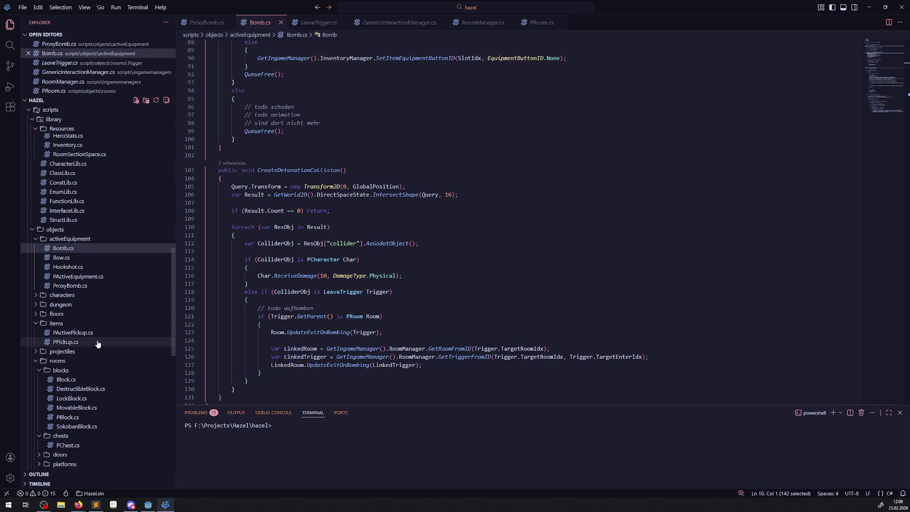
{"action": "scroll", "coordinate": [95, 349], "scroll_direction": "down", "scroll_amount": 2}
{"action": "left_click", "coordinate": [66, 305]}
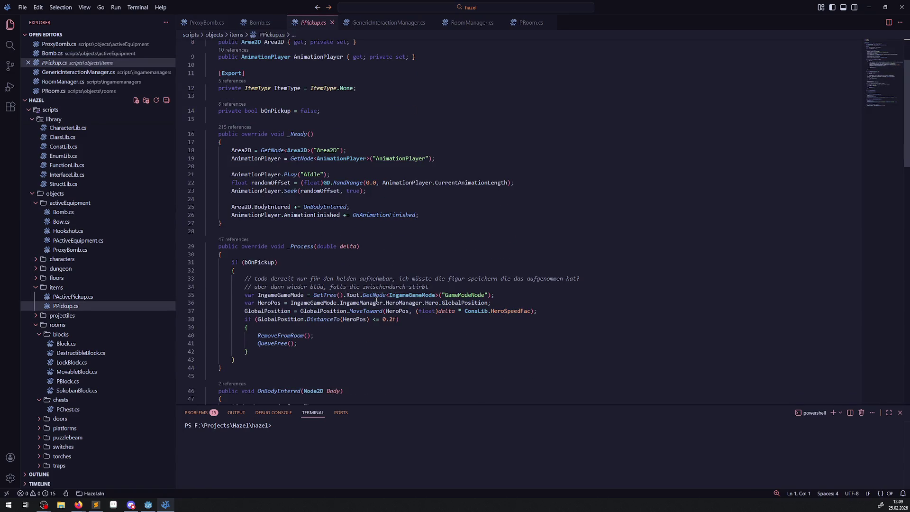
{"action": "scroll", "coordinate": [375, 300], "scroll_direction": "down", "scroll_amount": 1}
{"action": "scroll", "coordinate": [387, 297], "scroll_direction": "down", "scroll_amount": 2}
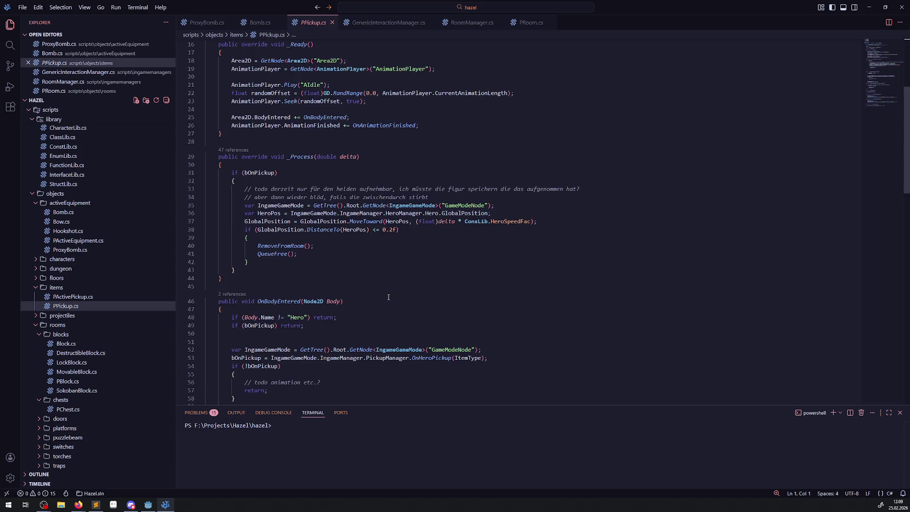
{"action": "scroll", "coordinate": [388, 297], "scroll_direction": "down", "scroll_amount": 8}
{"action": "scroll", "coordinate": [389, 303], "scroll_direction": "down", "scroll_amount": 5}
{"action": "scroll", "coordinate": [388, 299], "scroll_direction": "down", "scroll_amount": 7}
{"action": "scroll", "coordinate": [387, 297], "scroll_direction": "up", "scroll_amount": 20}
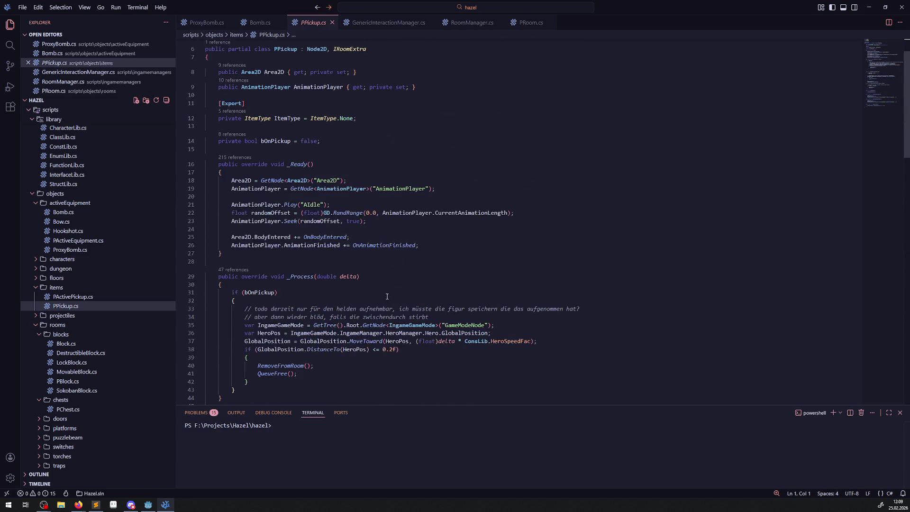
{"action": "scroll", "coordinate": [387, 297], "scroll_direction": "down", "scroll_amount": 5}
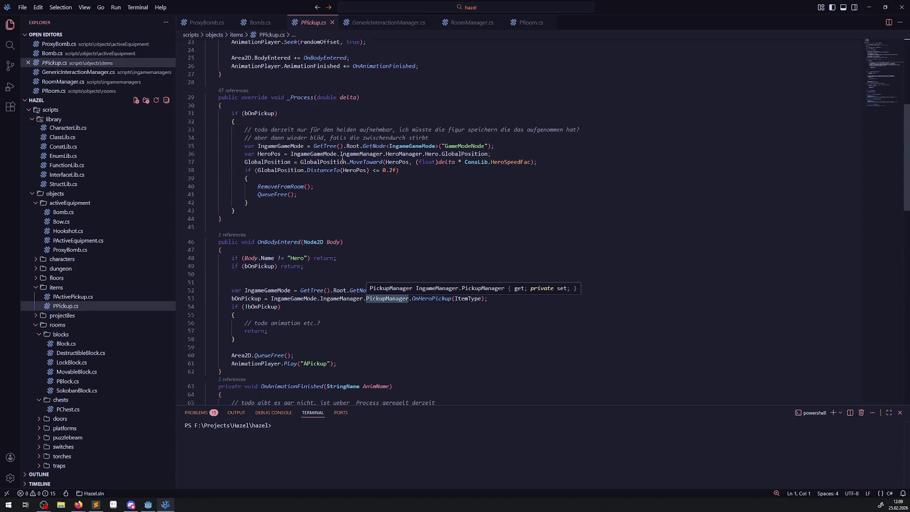
Highlight bOnPickup and jump to the OnHeroPickup definition from line 53.
{"action": "double_click", "coordinate": [264, 114]}
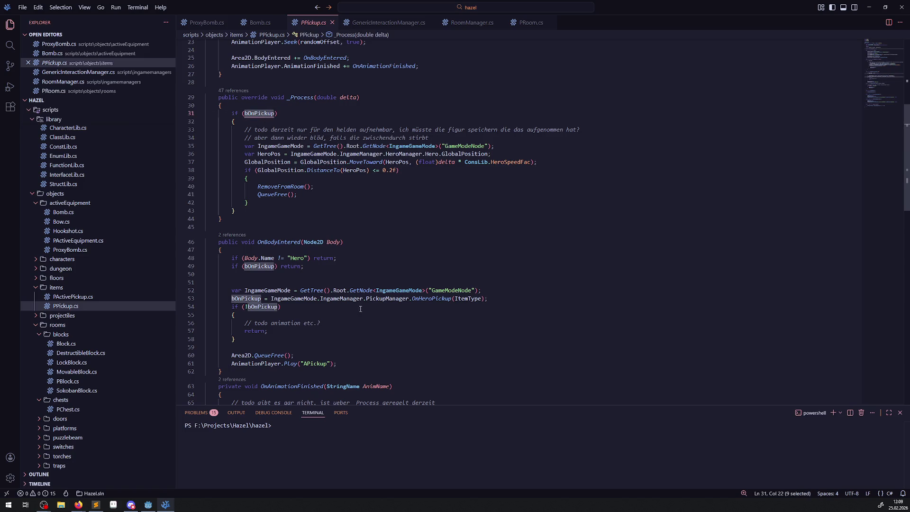
{"action": "left_click", "coordinate": [435, 299]}
{"action": "right_click", "coordinate": [436, 298]}
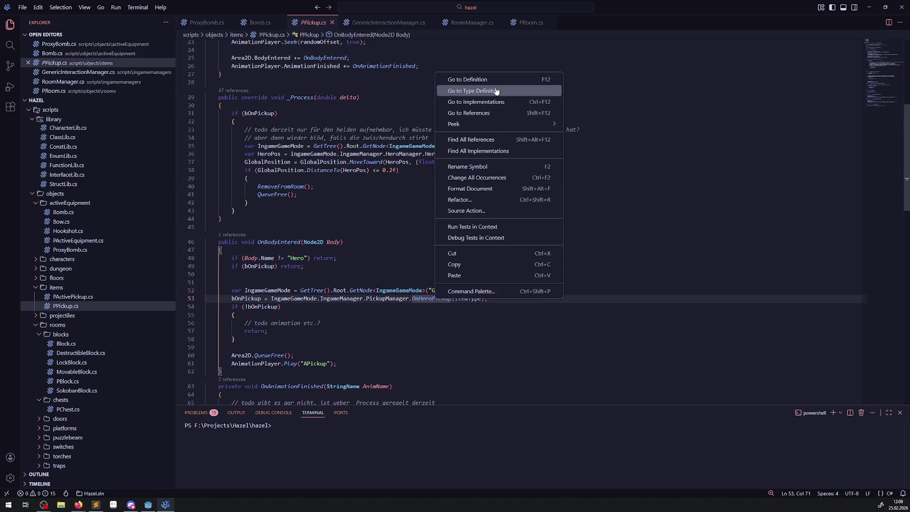
{"action": "left_click", "coordinate": [484, 79]}
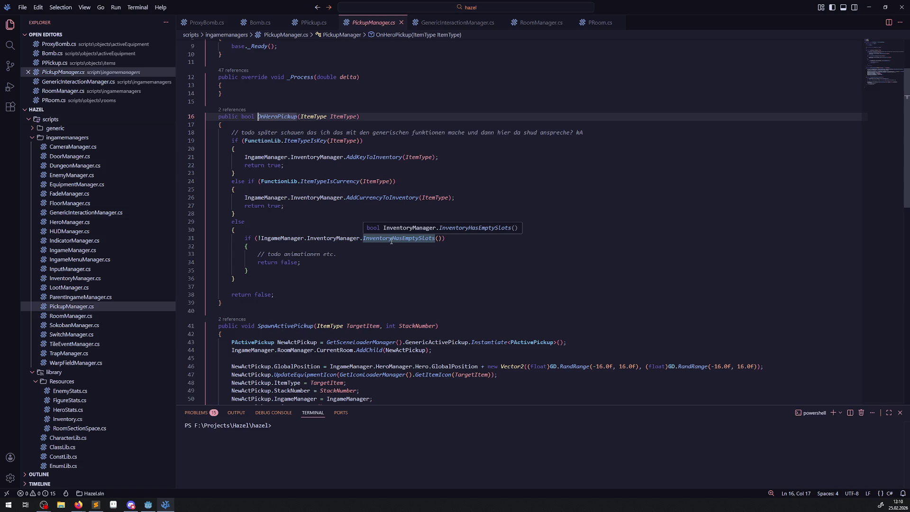
Review OnHeroPickup's branches and the uses of its ItemType parameter, then return to Godot.
{"action": "left_click", "coordinate": [285, 232]}
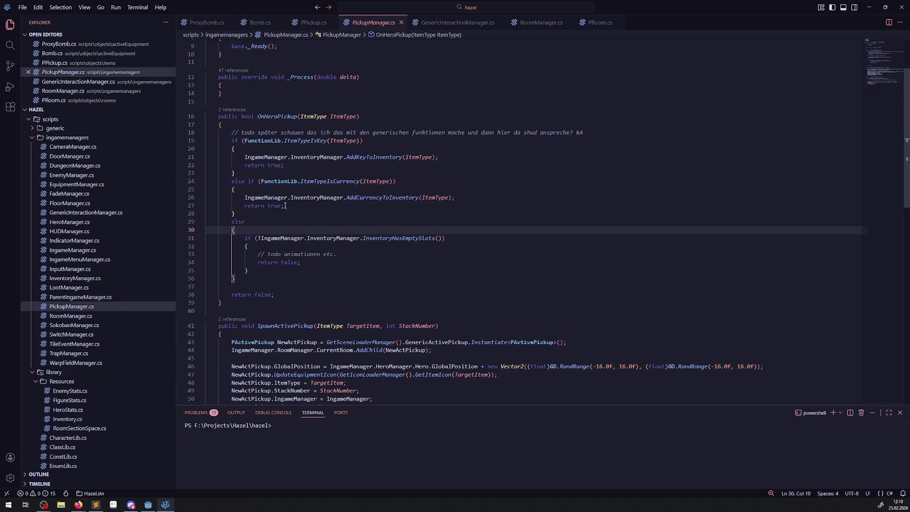
{"action": "double_click", "coordinate": [343, 116]}
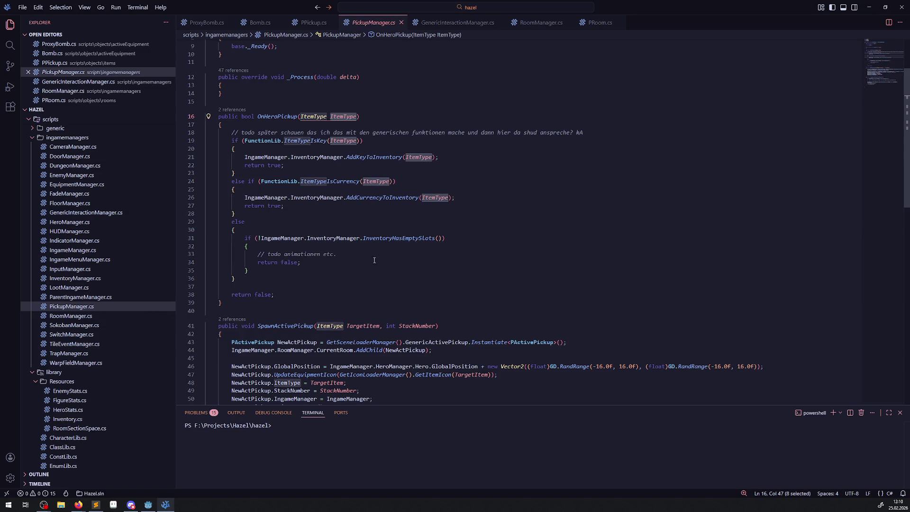
{"action": "left_click", "coordinate": [280, 232]}
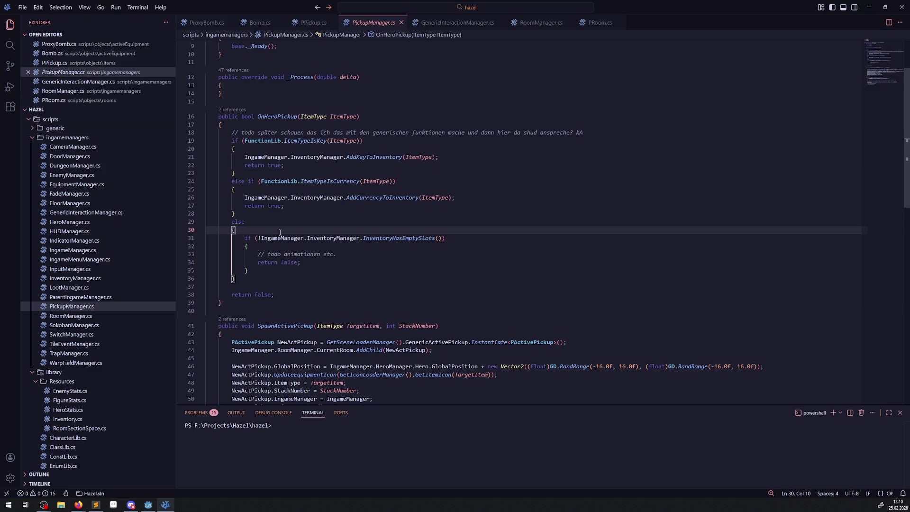
{"action": "left_click", "coordinate": [148, 504]}
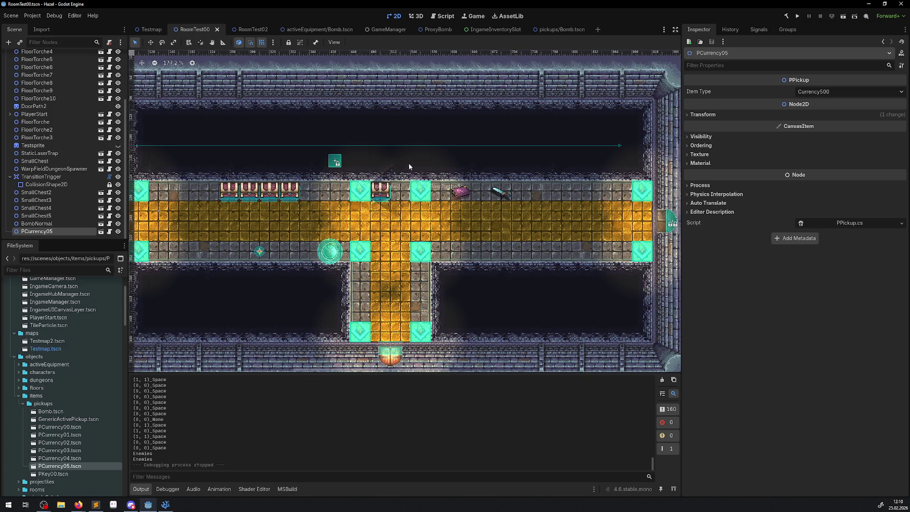
Build and run the current scene again.
{"action": "left_click", "coordinate": [799, 16]}
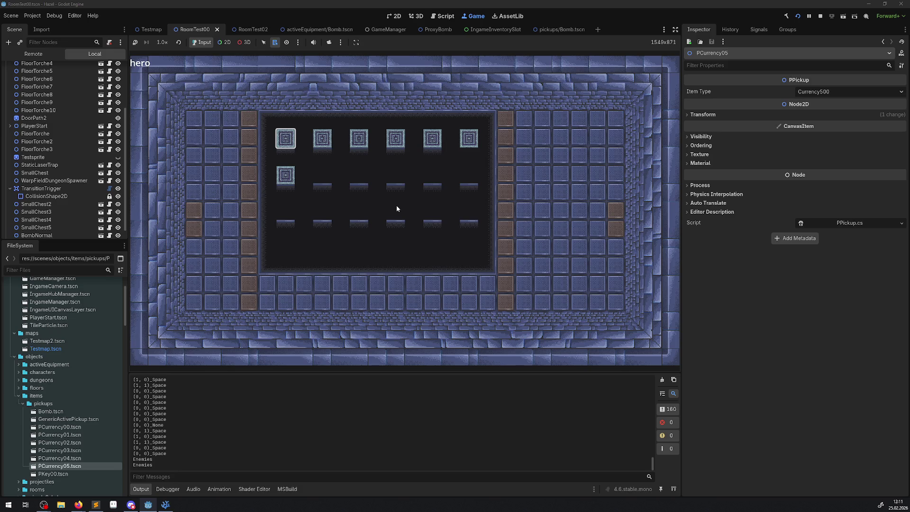
Browse the in-game inventory slots and menu pages, then close the inventory.
{"action": "key", "text": "Right"}
{"action": "key", "text": "Left"}
{"action": "key", "text": "Right"}
{"action": "key", "text": "Right"}
{"action": "key", "text": "Right"}
{"action": "key", "text": "Right"}
{"action": "key", "text": "Right"}
{"action": "key", "text": "Left"}
{"action": "key", "text": "Left"}
{"action": "key", "text": "Left"}
{"action": "key", "text": "Left"}
{"action": "key", "text": "Left"}
{"action": "key", "text": "Left"}
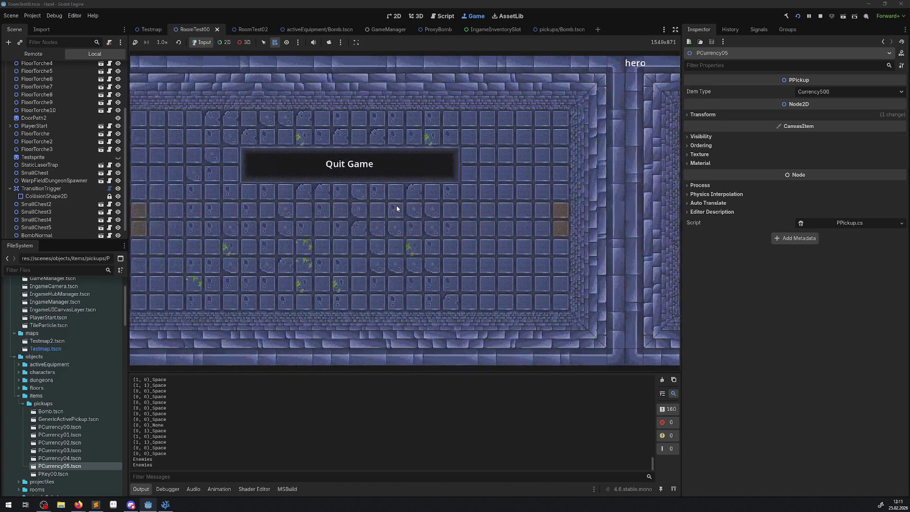
{"action": "key", "text": "Left"}
{"action": "key", "text": "Escape"}
{"action": "key", "text": "Escape"}
{"action": "key", "text": "Right"}
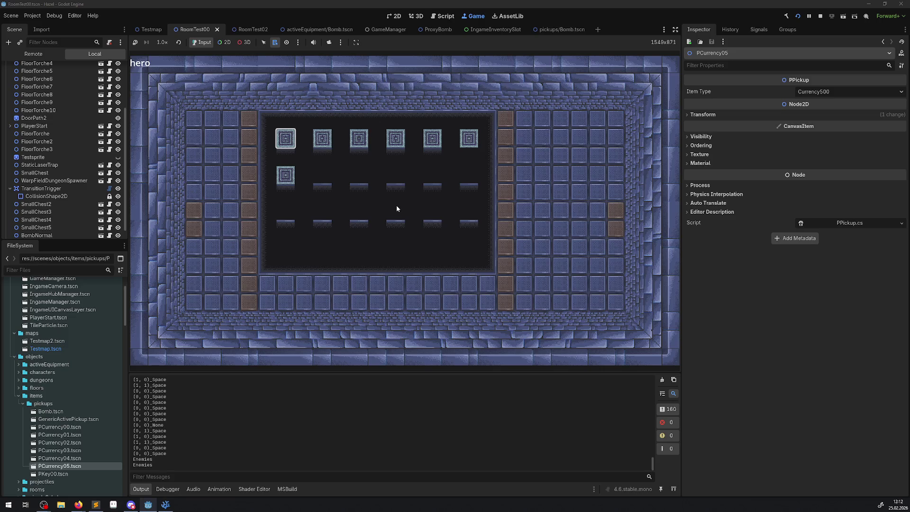
{"action": "key", "text": "Right"}
{"action": "key", "text": "Escape"}
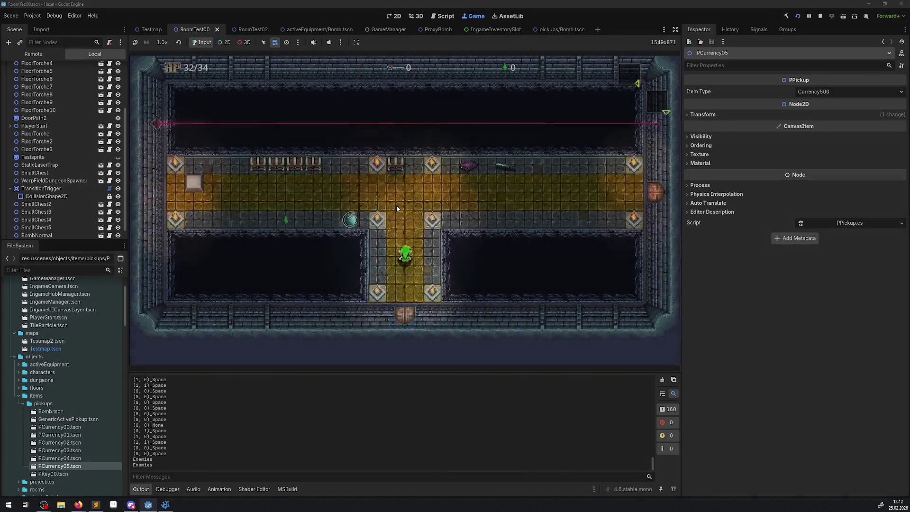
Walk the hero through the corridor to collect the green gem, then stop the game.
{"action": "key", "text": "Up"}
{"action": "key", "text": "Right"}
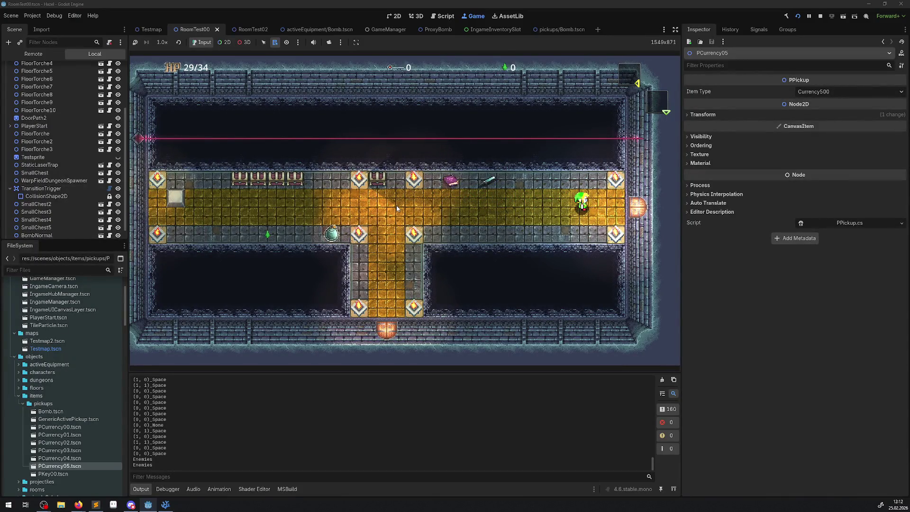
{"action": "key", "text": "Left"}
{"action": "key", "text": "Left"}
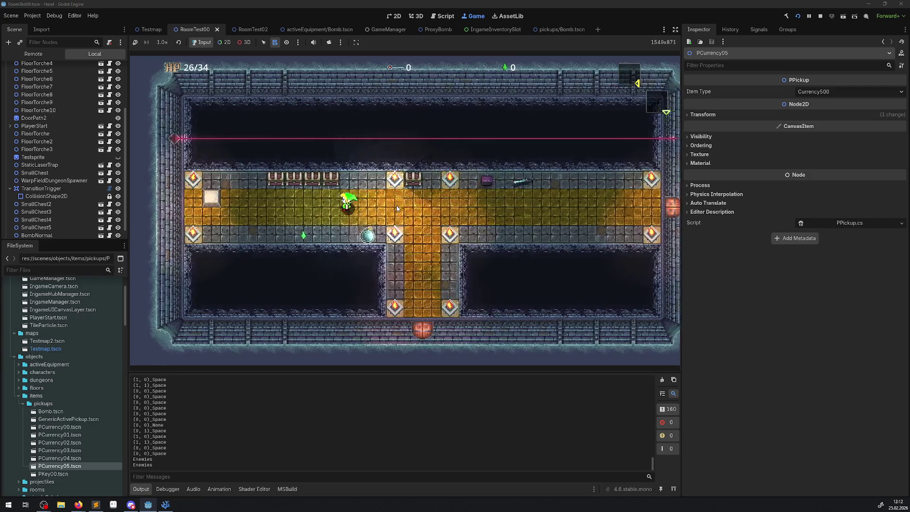
{"action": "key", "text": "Left"}
{"action": "key", "text": "Down"}
{"action": "key", "text": "Right"}
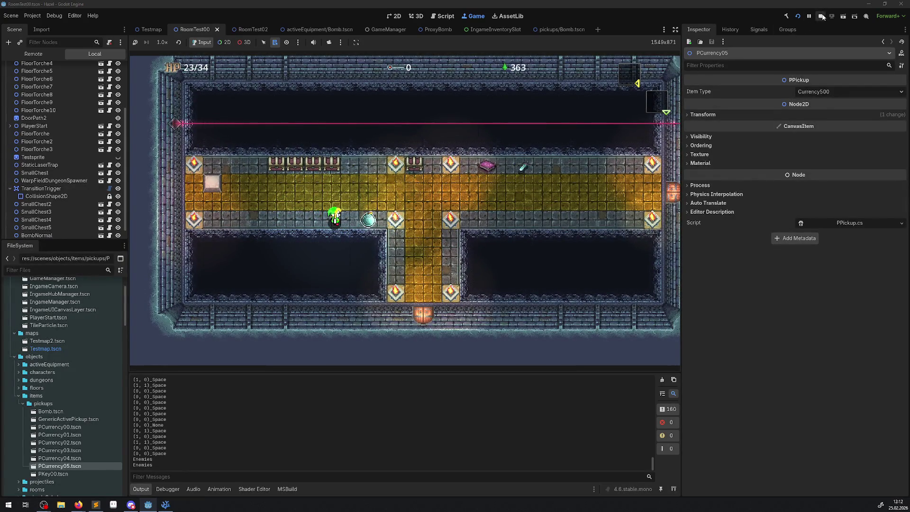
{"action": "key", "text": "F8"}
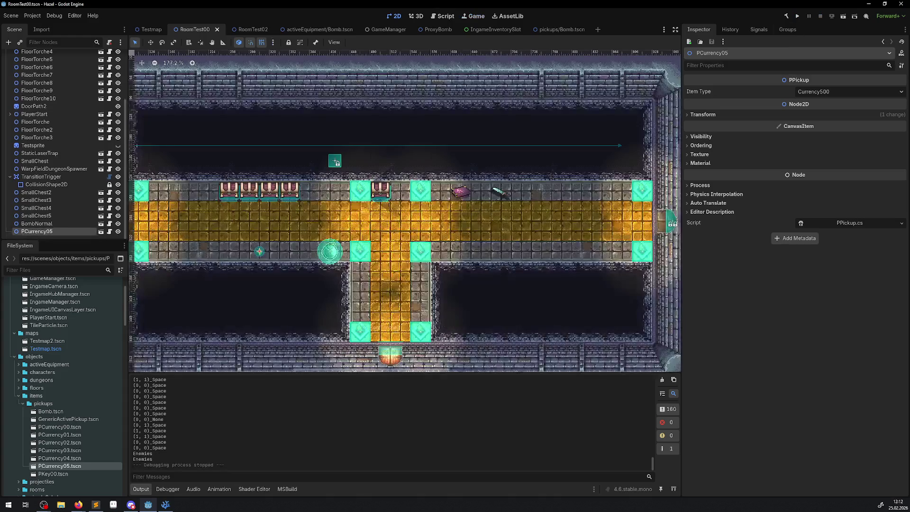
{"action": "left_click", "coordinate": [166, 505]}
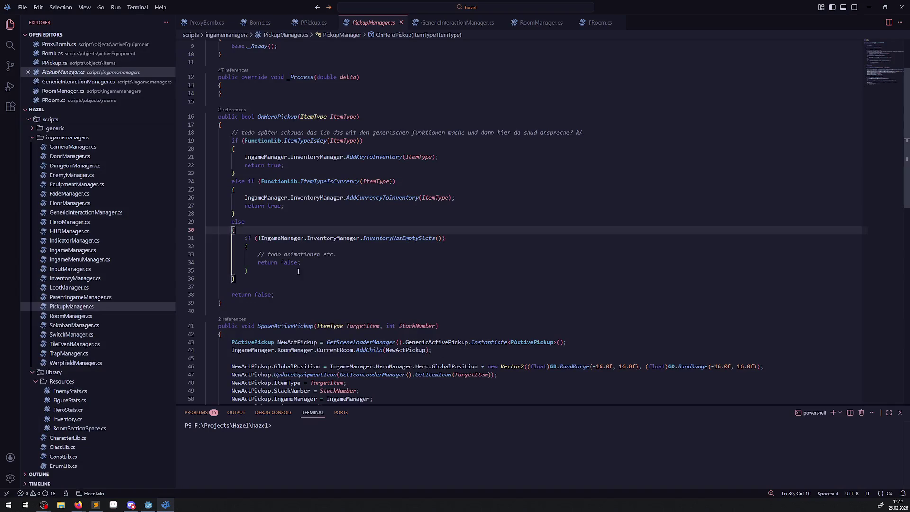
Select the InventoryHasEmptySlots call in OnHeroPickup's else branch.
{"action": "left_click", "coordinate": [353, 250]}
{"action": "left_click", "coordinate": [338, 250]}
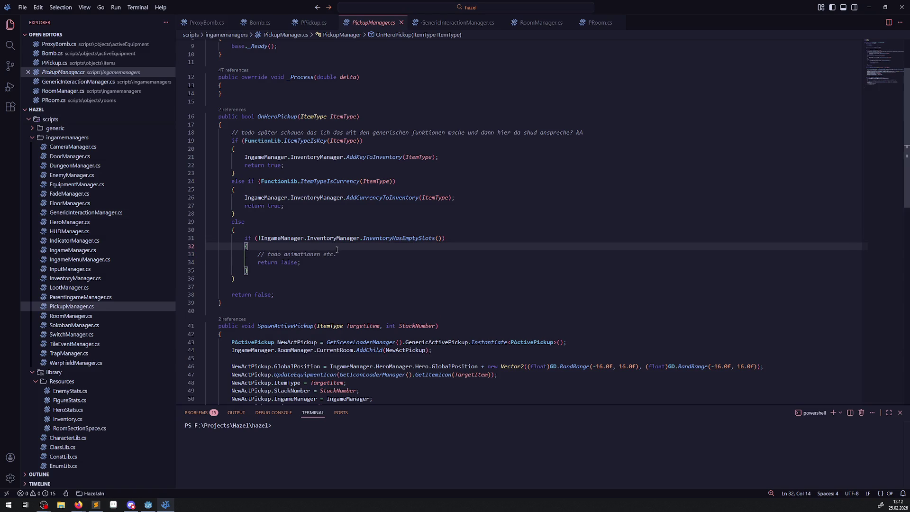
{"action": "mouse_move", "coordinate": [402, 240]}
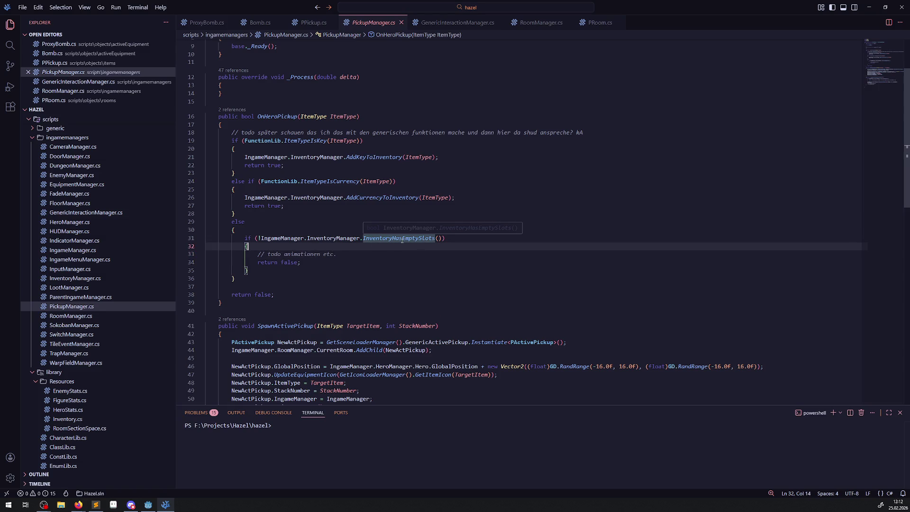
{"action": "double_click", "coordinate": [402, 241]}
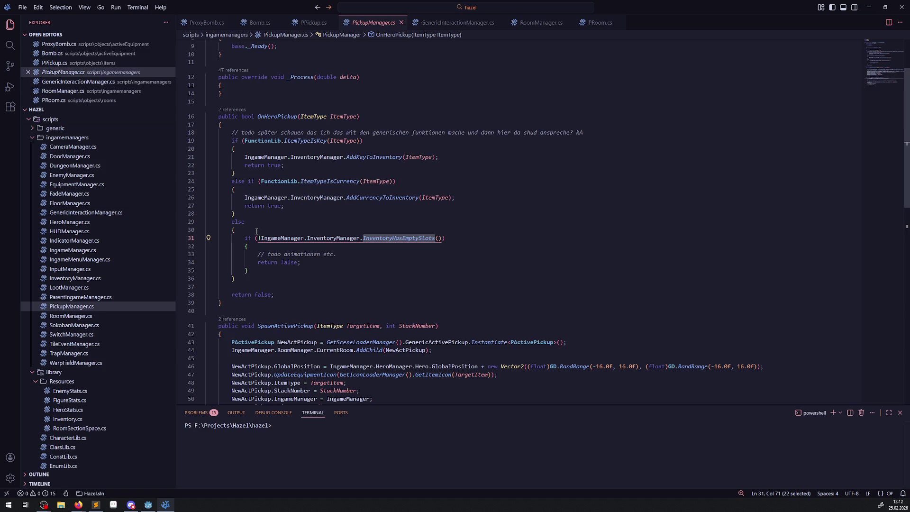
Go to the definition of AddKeyToInventory from line 21.
{"action": "left_click", "coordinate": [370, 157]}
{"action": "right_click", "coordinate": [370, 156]}
{"action": "left_click", "coordinate": [393, 165]}
Scroll through InventoryManager.cs, select GetNumberOnInventoryItemType, and fold CheckNumberOnInventoryElementType.
{"action": "scroll", "coordinate": [410, 245], "scroll_direction": "up", "scroll_amount": 20}
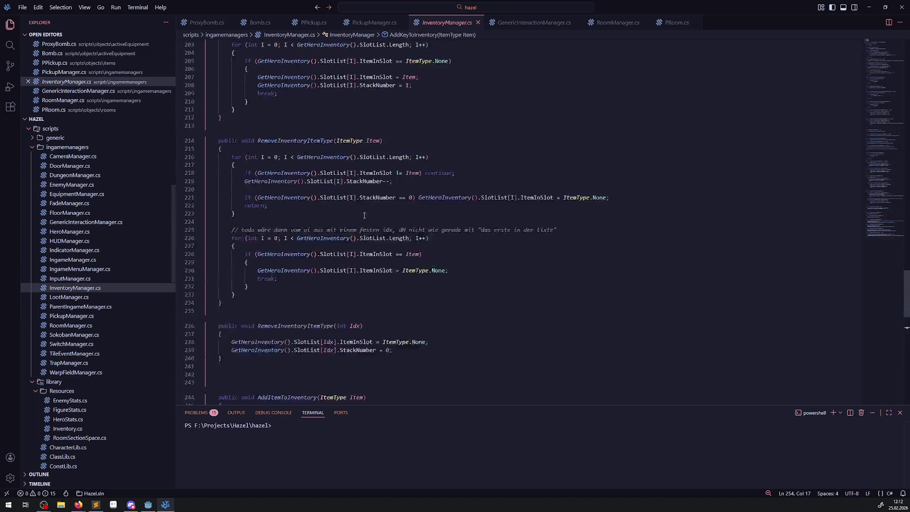
{"action": "scroll", "coordinate": [381, 212], "scroll_direction": "up", "scroll_amount": 20}
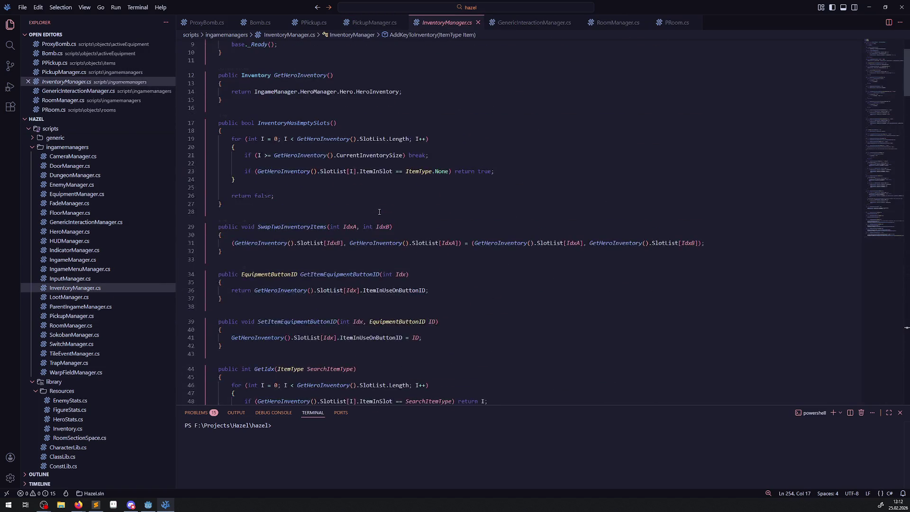
{"action": "scroll", "coordinate": [379, 212], "scroll_direction": "down", "scroll_amount": 5}
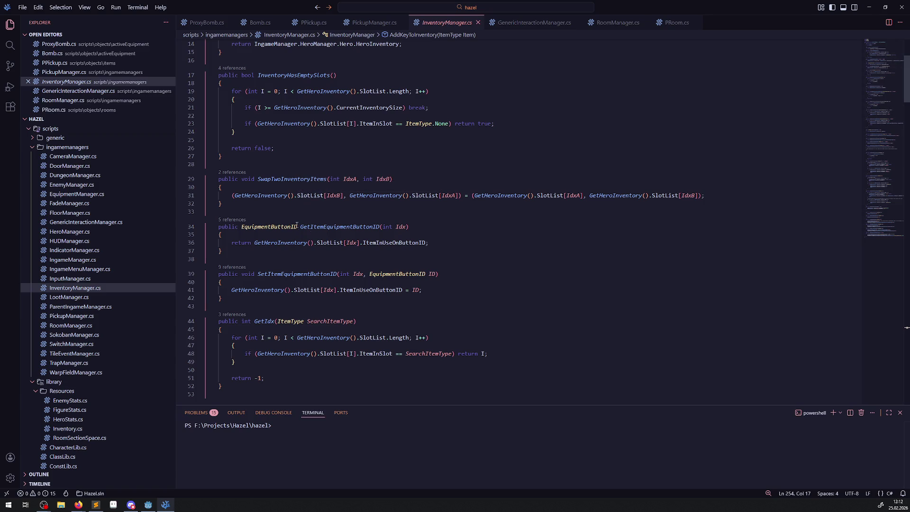
{"action": "scroll", "coordinate": [236, 126], "scroll_direction": "up", "scroll_amount": 1}
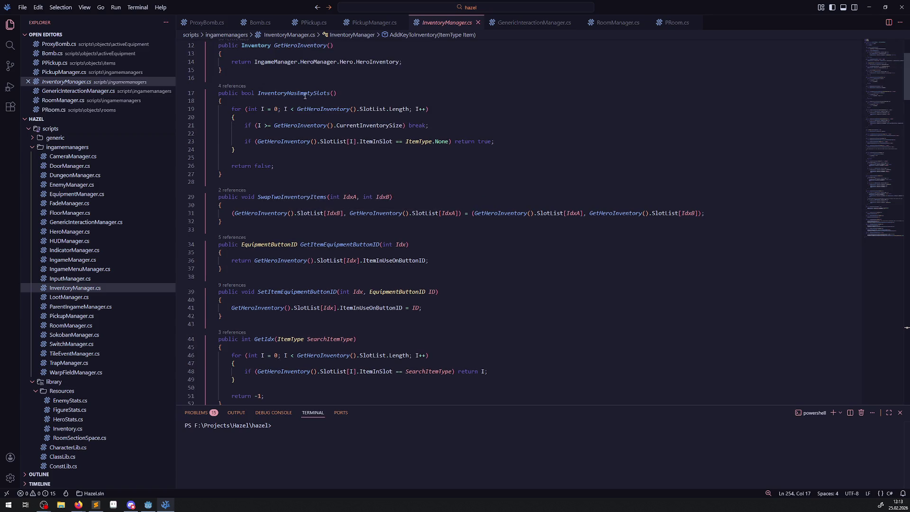
{"action": "scroll", "coordinate": [332, 245], "scroll_direction": "down", "scroll_amount": 3}
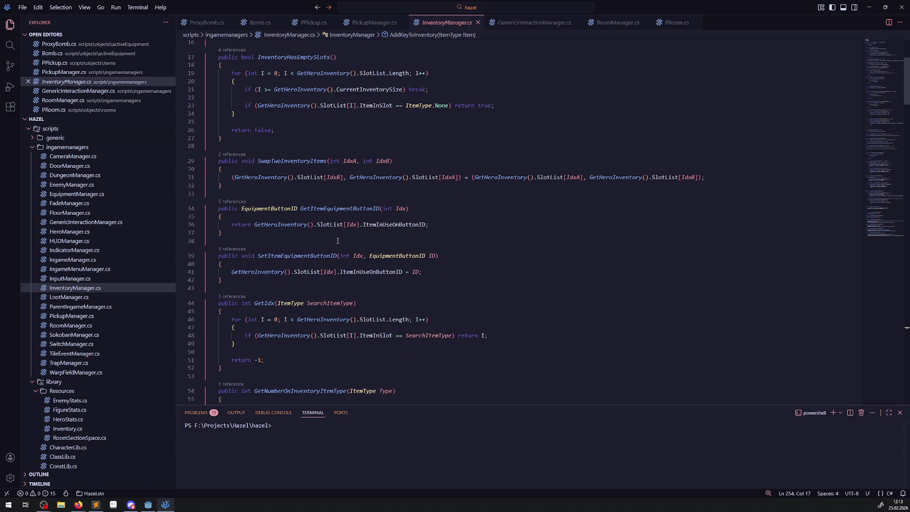
{"action": "scroll", "coordinate": [281, 251], "scroll_direction": "down", "scroll_amount": 5}
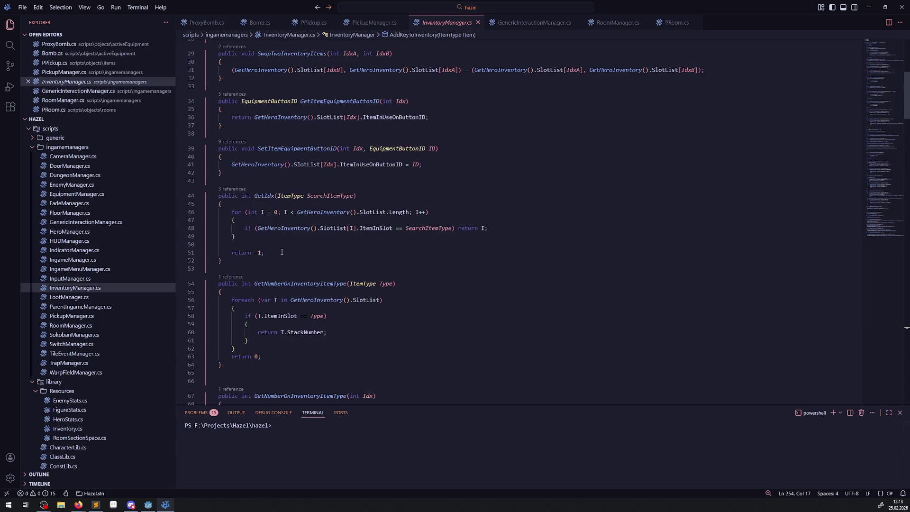
{"action": "scroll", "coordinate": [281, 251], "scroll_direction": "down", "scroll_amount": 3}
{"action": "double_click", "coordinate": [309, 231]}
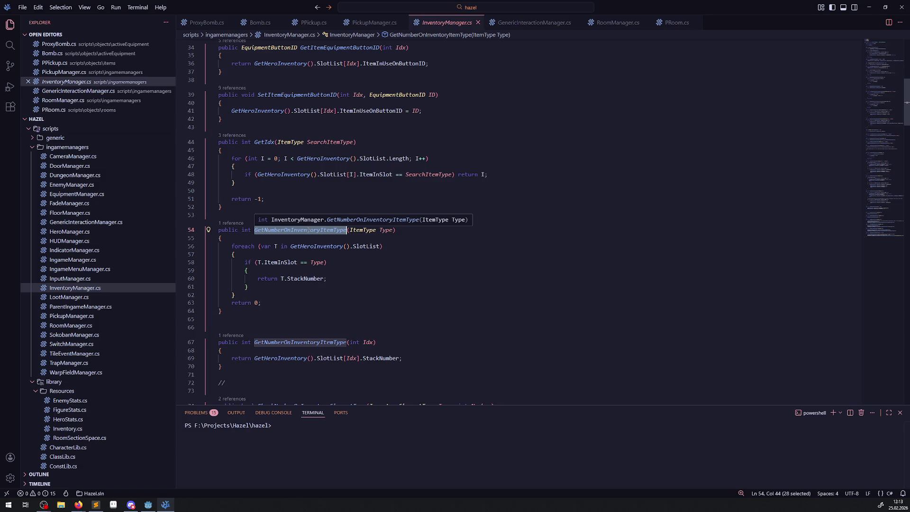
{"action": "scroll", "coordinate": [305, 232], "scroll_direction": "down", "scroll_amount": 5}
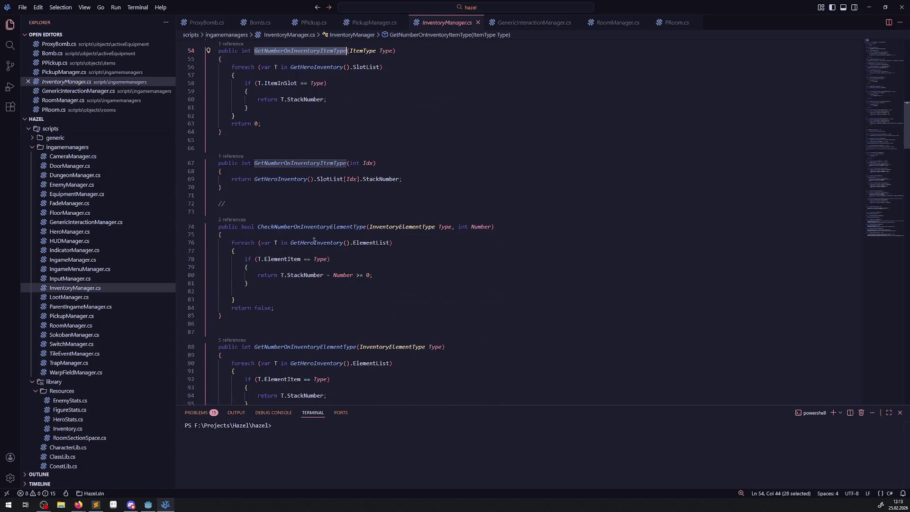
{"action": "left_click", "coordinate": [201, 227]}
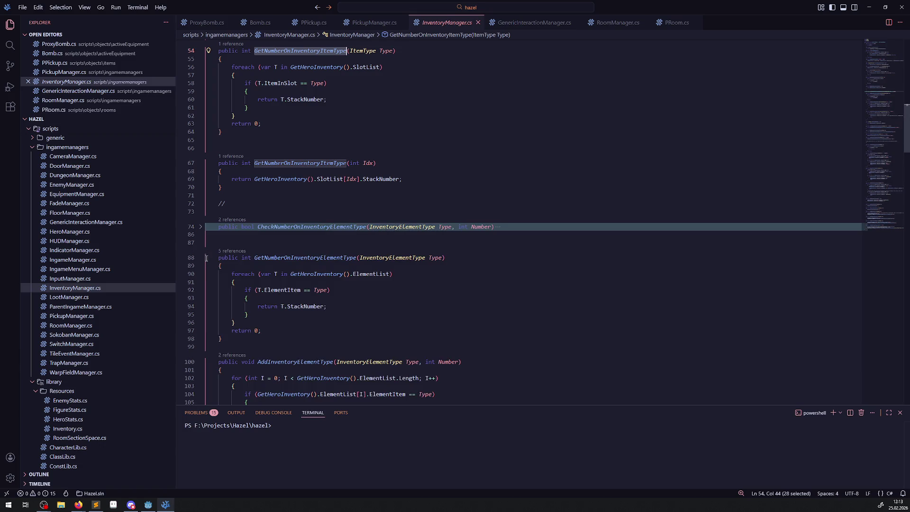
Fold the GetNumber, Add and Remove InventoryElementType functions.
{"action": "left_click", "coordinate": [200, 258]}
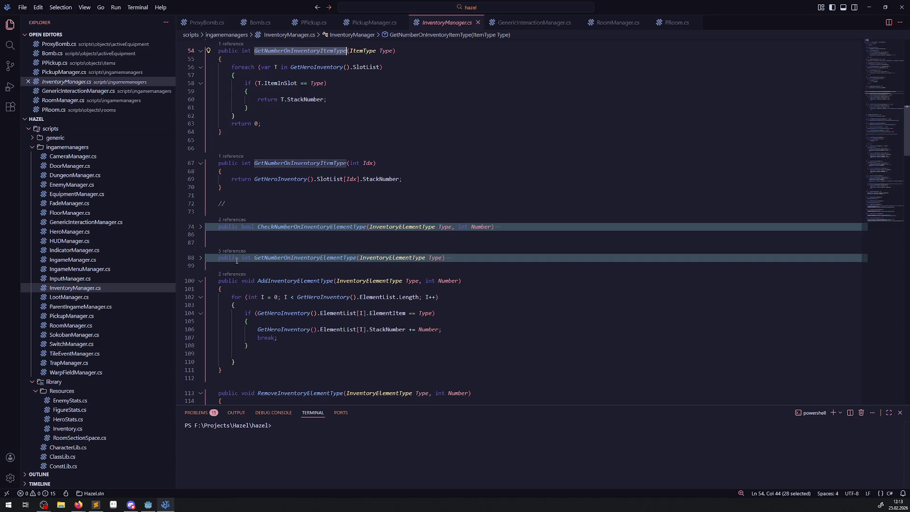
{"action": "left_click", "coordinate": [200, 280]}
{"action": "scroll", "coordinate": [220, 276], "scroll_direction": "down", "scroll_amount": 2}
{"action": "scroll", "coordinate": [219, 277], "scroll_direction": "down", "scroll_amount": 1}
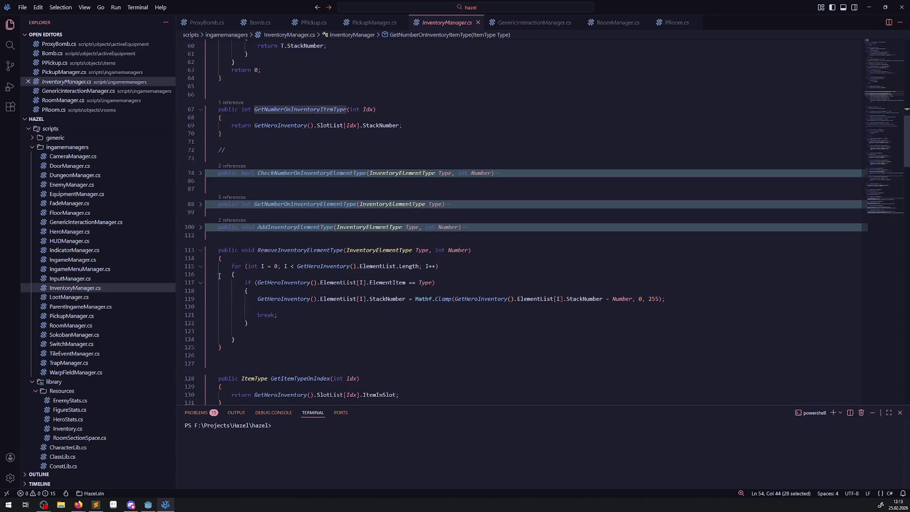
{"action": "left_click", "coordinate": [201, 251]}
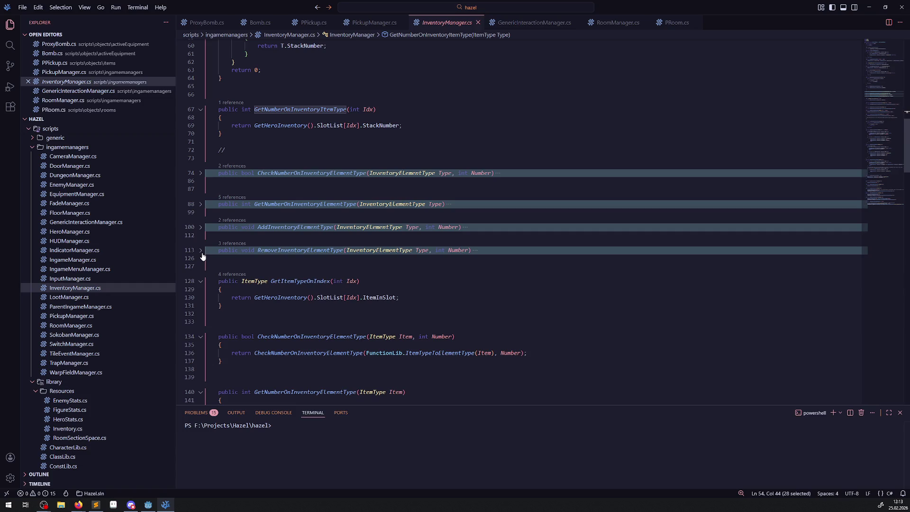
Look over CheckItemIsInInventoryOn and AddInventoryItemType, then switch to the other open file tab.
{"action": "mouse_move", "coordinate": [265, 282]}
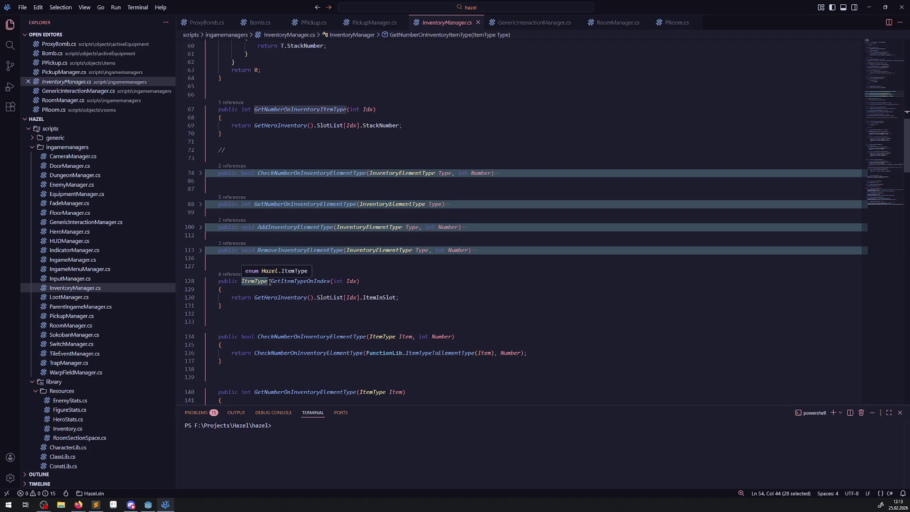
{"action": "scroll", "coordinate": [418, 269], "scroll_direction": "down", "scroll_amount": 12}
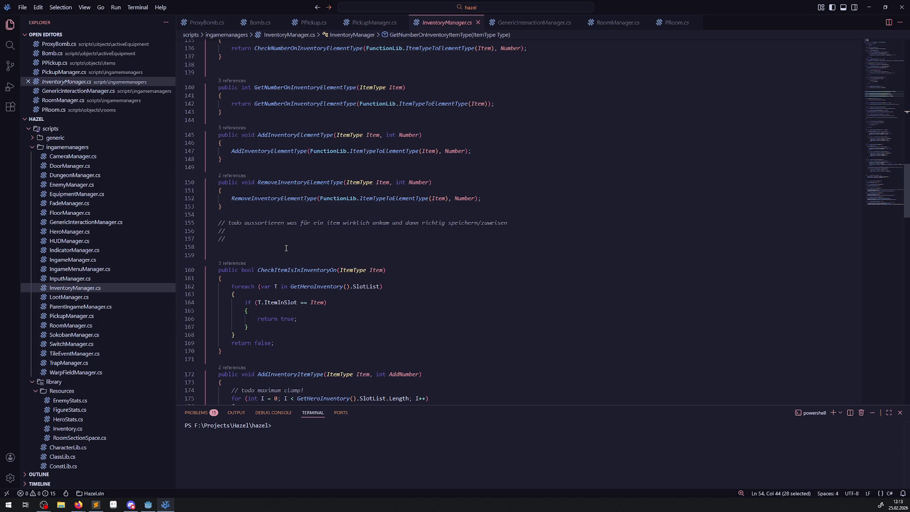
{"action": "double_click", "coordinate": [304, 271]}
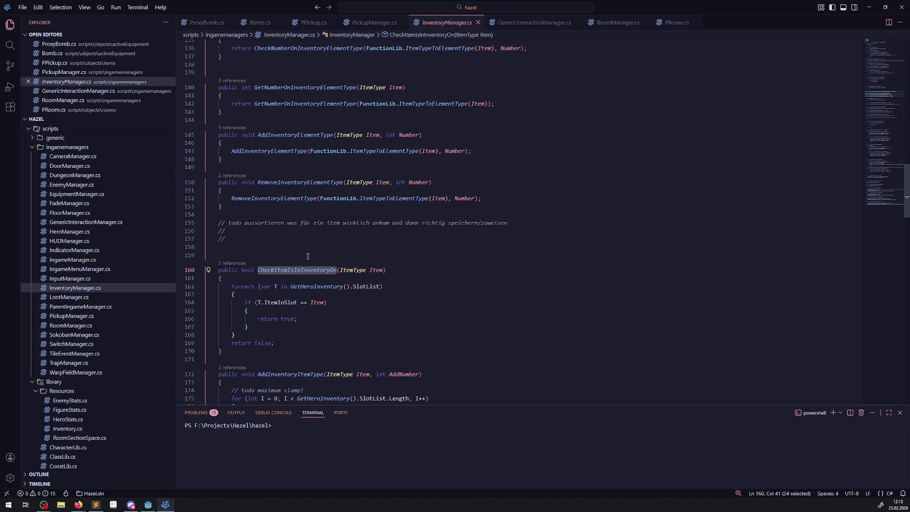
{"action": "scroll", "coordinate": [355, 309], "scroll_direction": "down", "scroll_amount": 3}
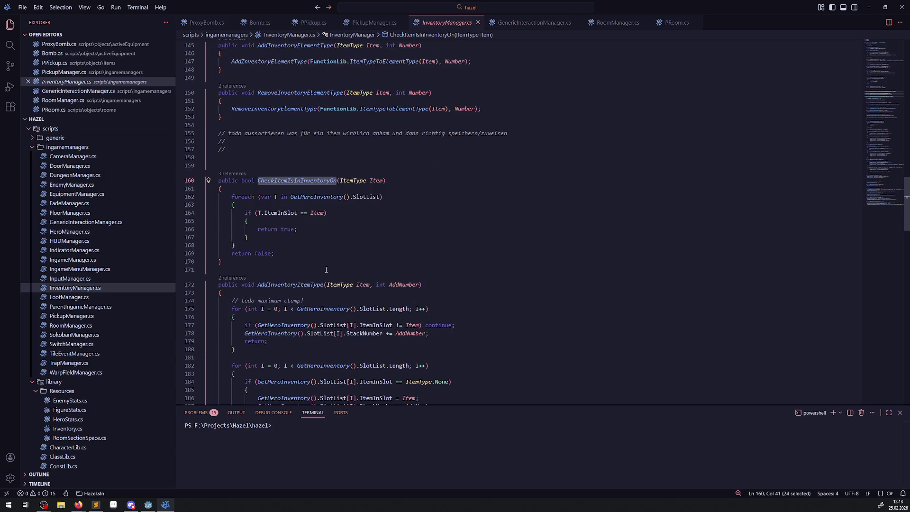
{"action": "scroll", "coordinate": [330, 271], "scroll_direction": "down", "scroll_amount": 3}
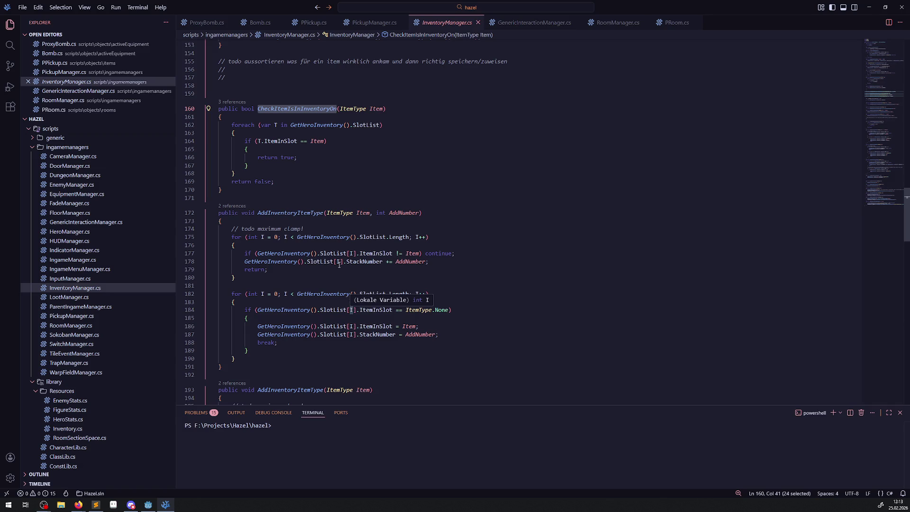
{"action": "scroll", "coordinate": [327, 230], "scroll_direction": "up", "scroll_amount": 2}
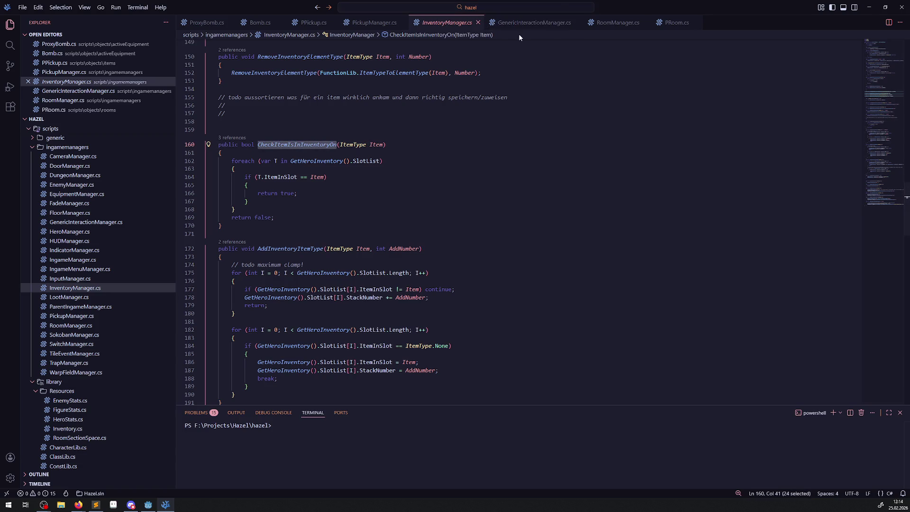
{"action": "left_click", "coordinate": [314, 23]}
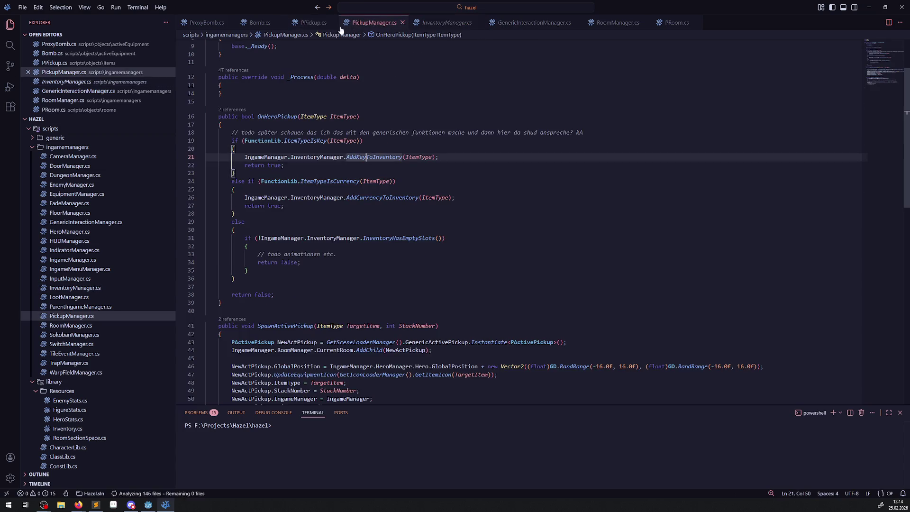
In PickupManager.cs, insert an empty if block inside OnHeroPickup's else branch and save.
{"action": "left_click", "coordinate": [374, 23]}
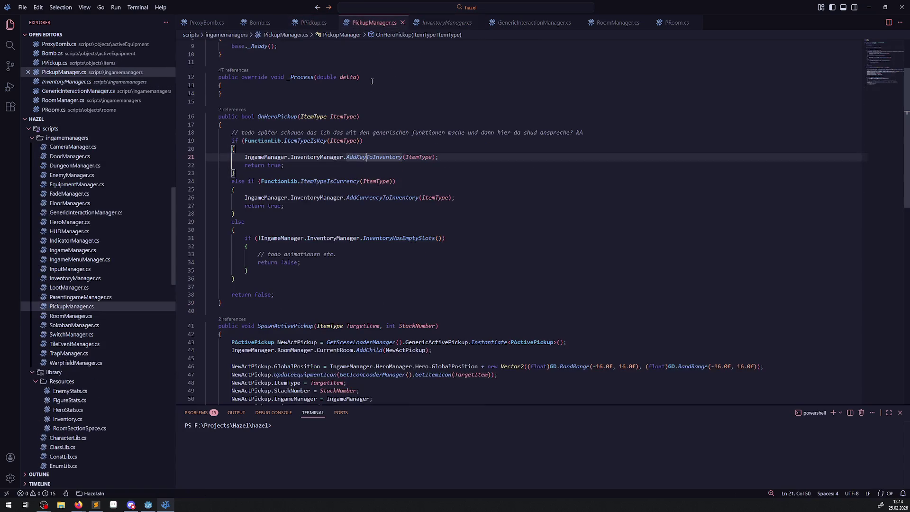
{"action": "left_click", "coordinate": [298, 232]}
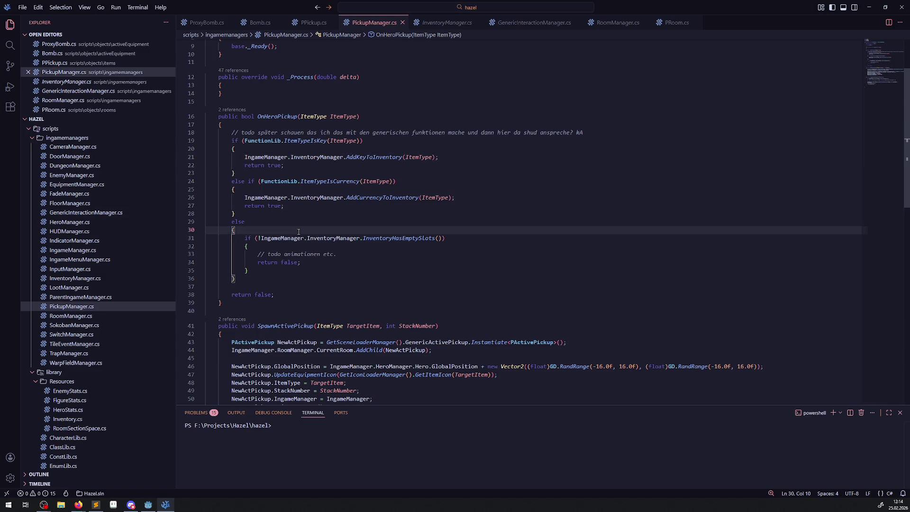
{"action": "key", "text": "Return"}
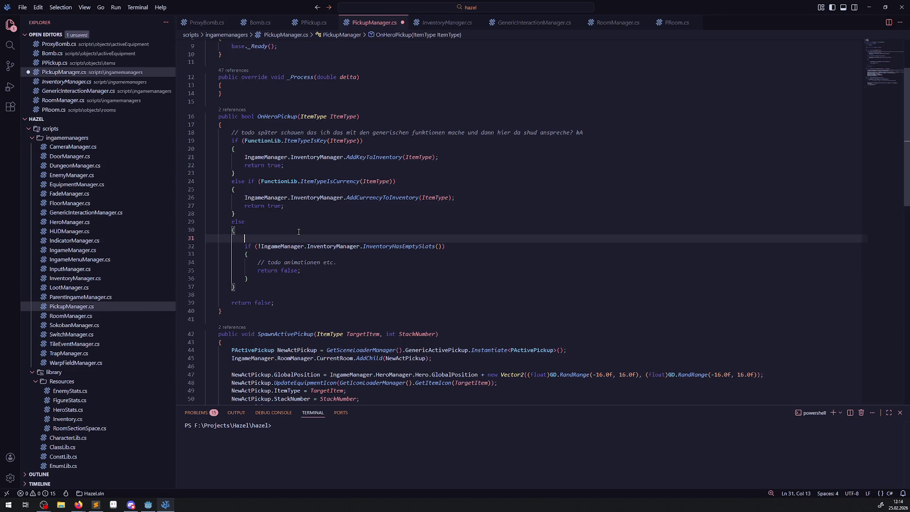
{"action": "type", "text": "if()"}
{"action": "key", "text": "Return"}
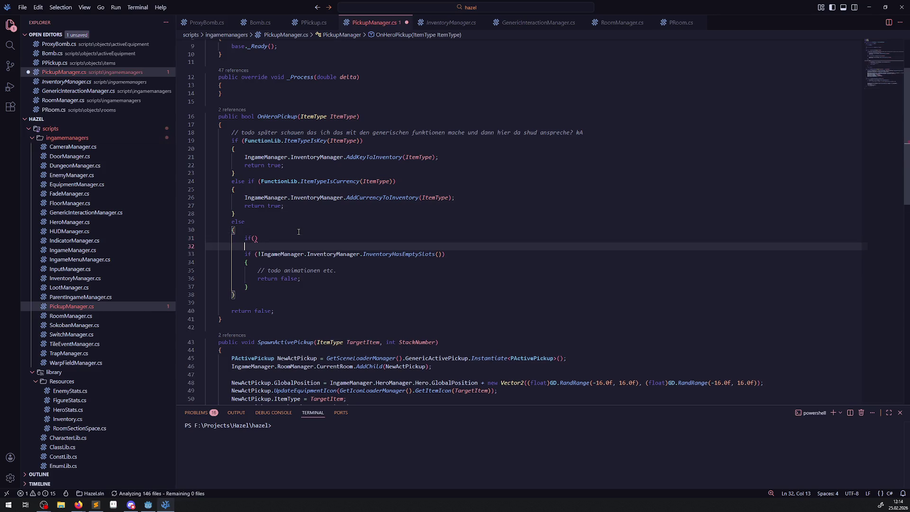
{"action": "type", "text": "{"}
{"action": "key", "text": "Return"}
{"action": "key", "text": "ctrl+s"}
Set the new condition to ItemType == ItemType.Bomb and save.
{"action": "double_click", "coordinate": [343, 116]}
{"action": "key", "text": "ctrl+c"}
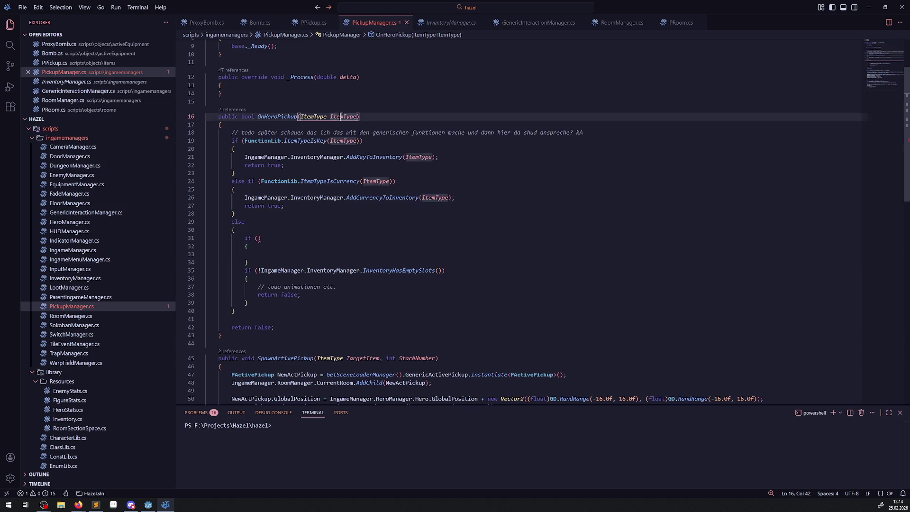
{"action": "left_click", "coordinate": [257, 238]}
{"action": "key", "text": "ctrl+v"}
{"action": "type", "text": "=="}
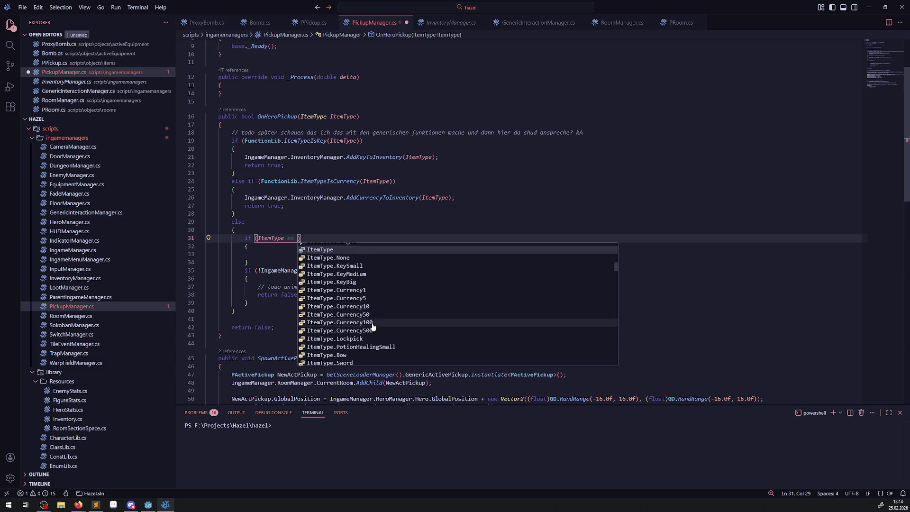
{"action": "scroll", "coordinate": [365, 327], "scroll_direction": "down", "scroll_amount": 3}
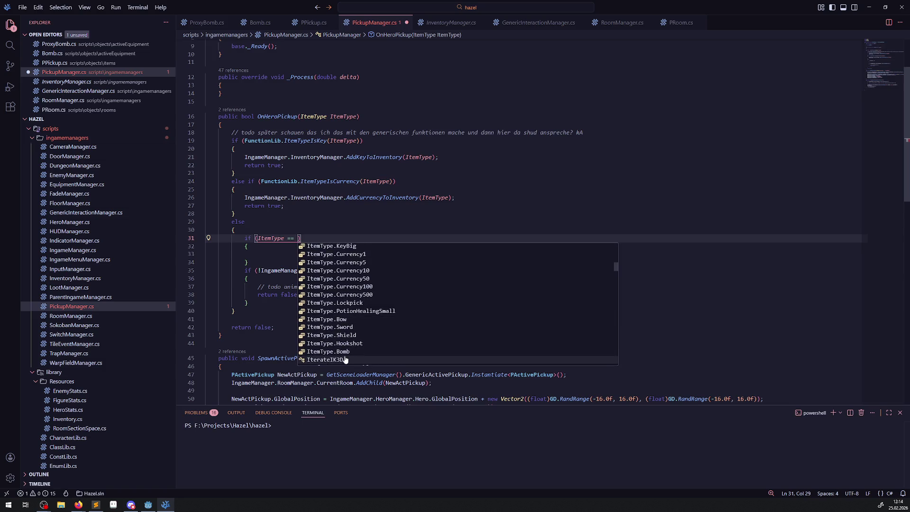
{"action": "left_click", "coordinate": [342, 352]}
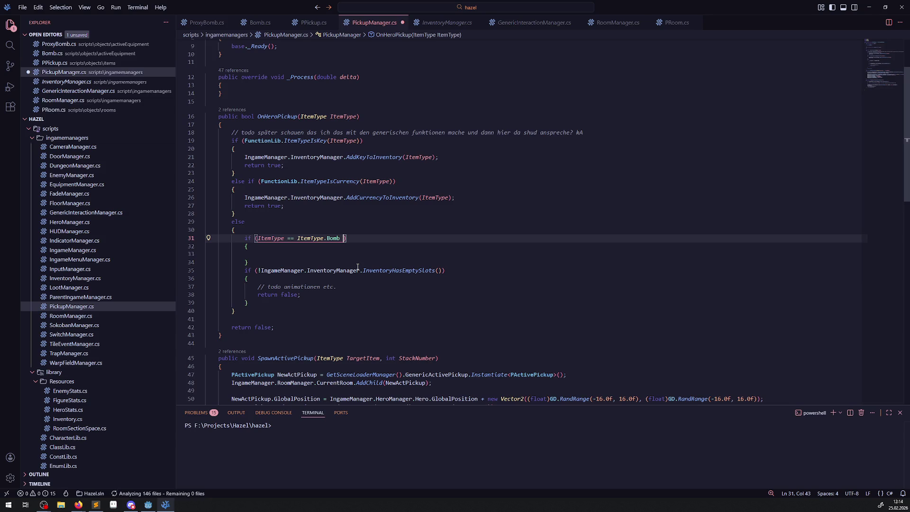
{"action": "key", "text": "ctrl+s"}
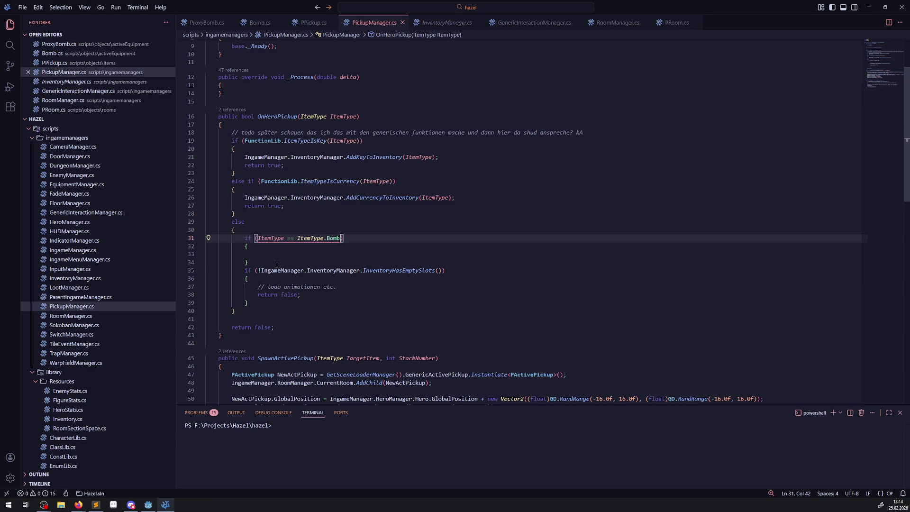
Add a nested empty if block inside the bomb branch and save.
{"action": "left_click", "coordinate": [277, 262]}
{"action": "key", "text": "Return"}
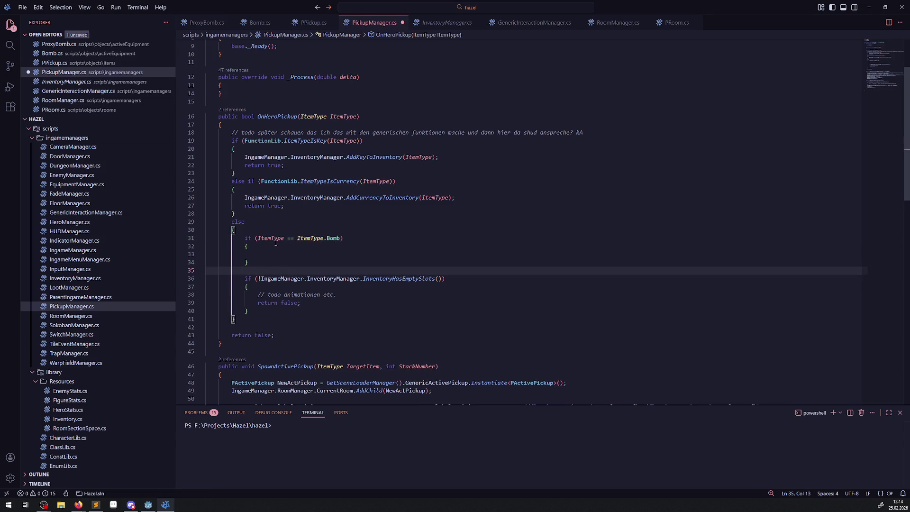
{"action": "left_click", "coordinate": [341, 239]}
{"action": "key", "text": "Left"}
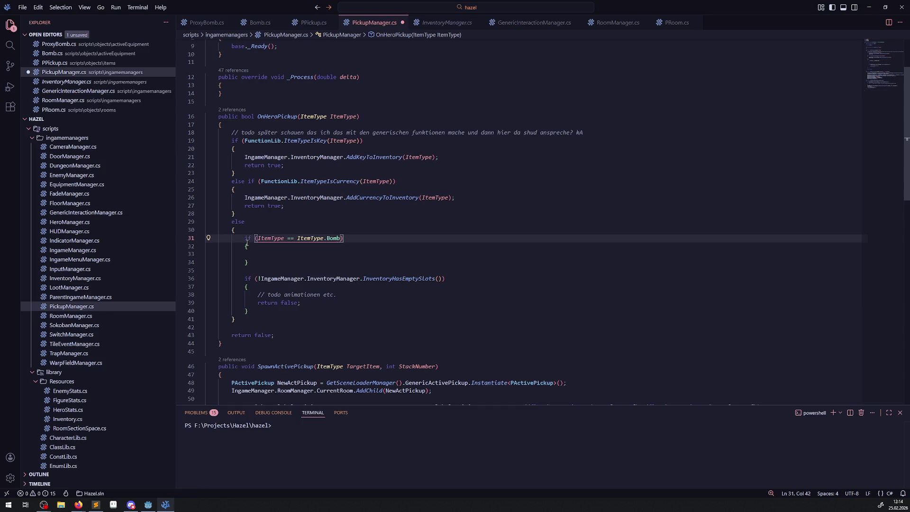
{"action": "left_click", "coordinate": [261, 253]}
{"action": "type", "text": "if()"}
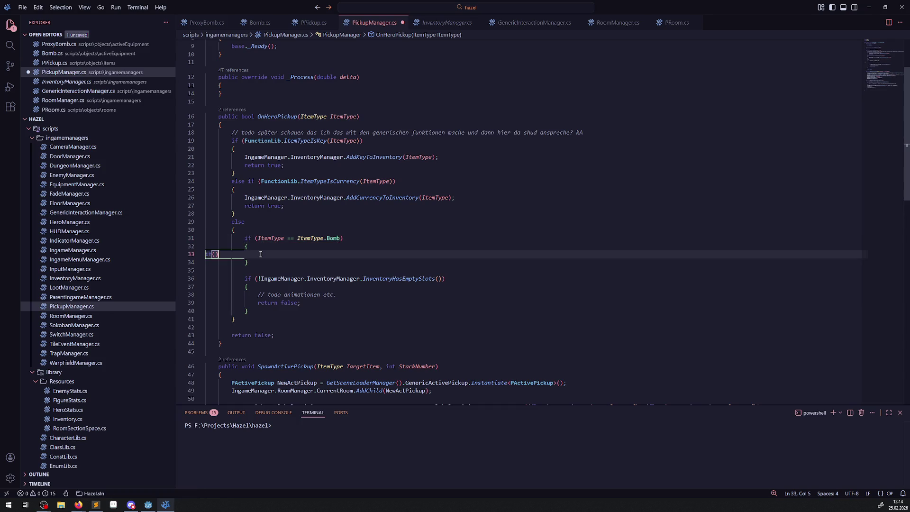
{"action": "key", "text": "Return"}
{"action": "type", "text": "{"}
{"action": "key", "text": "Return"}
{"action": "key", "text": "ctrl+s"}
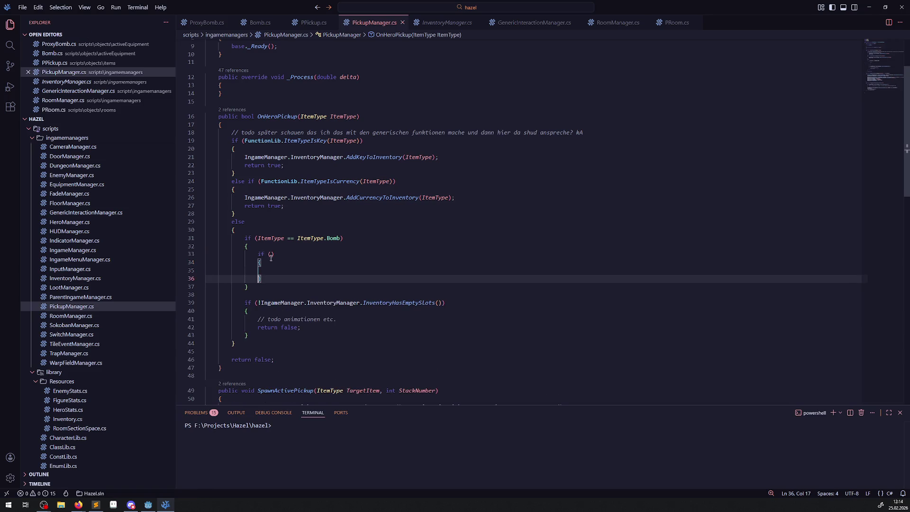
Make the nested condition call the inventory manager's CheckItemIsInInventoryOn(ItemType) and save.
{"action": "left_click_drag", "start_coordinate": [260, 304], "coordinate": [364, 302]}
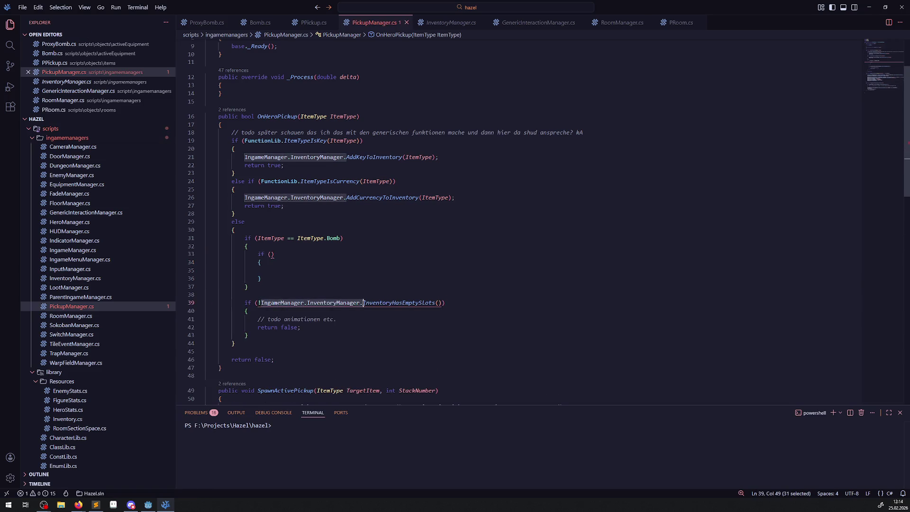
{"action": "key", "text": "ctrl+c"}
{"action": "left_click", "coordinate": [272, 254]}
{"action": "key", "text": "ctrl+v"}
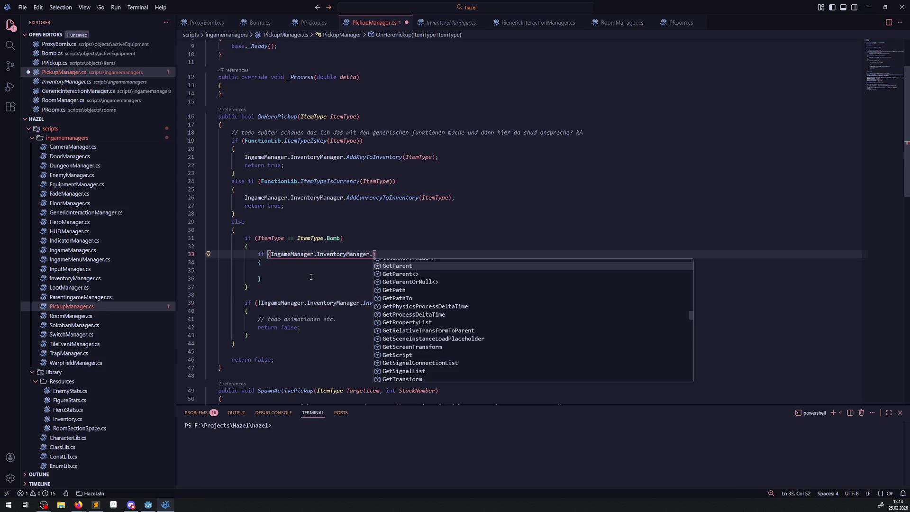
{"action": "type", "text": "Itemis"}
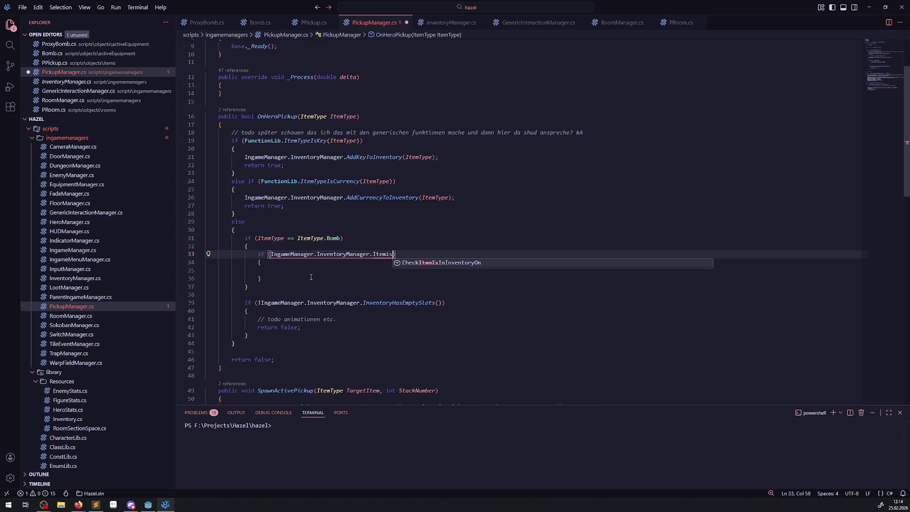
{"action": "key", "text": "Tab"}
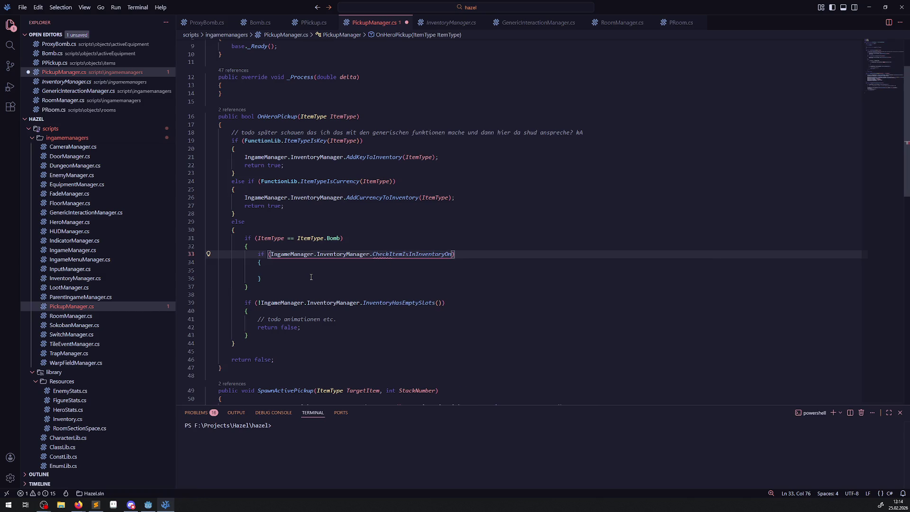
{"action": "type", "text": "("}
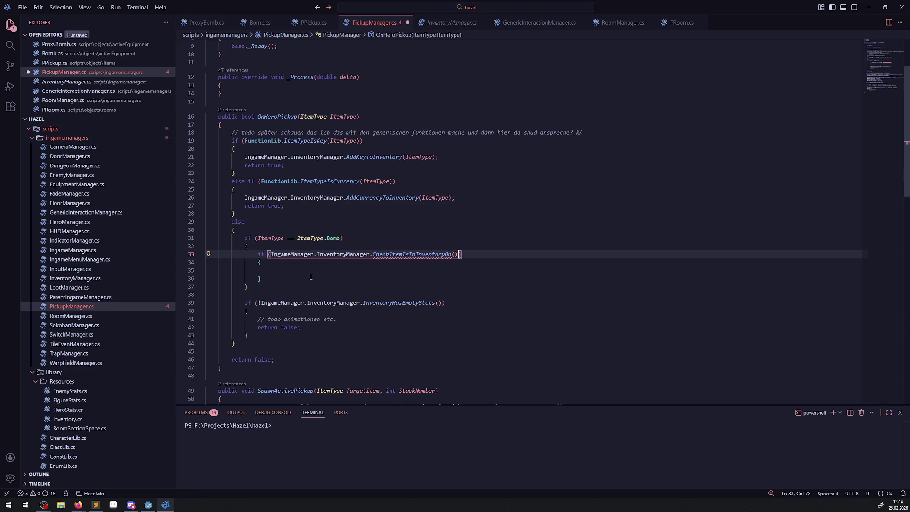
{"action": "mouse_move", "coordinate": [407, 256]}
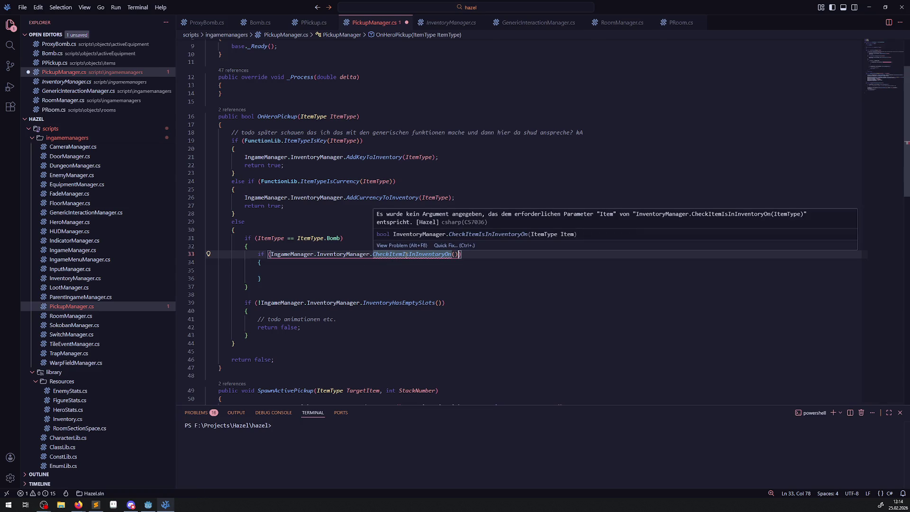
{"action": "double_click", "coordinate": [279, 239]}
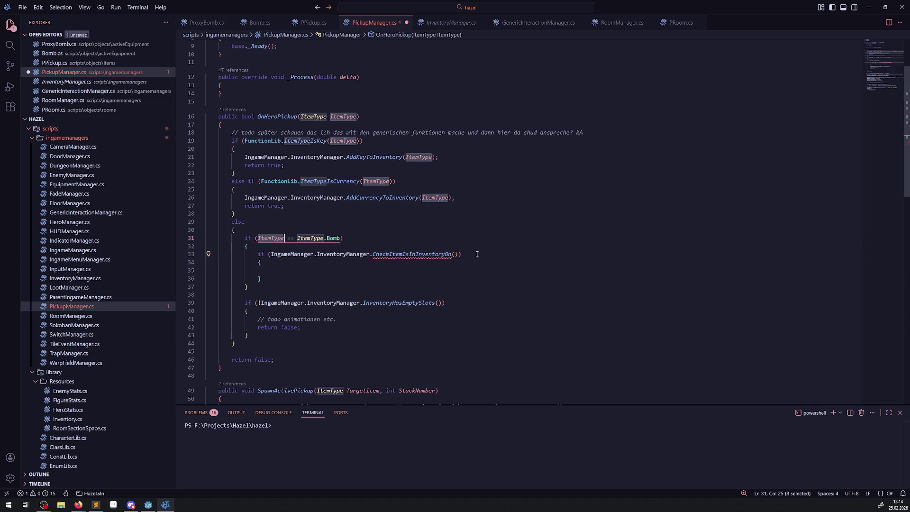
{"action": "key", "text": "ctrl+c"}
{"action": "left_click", "coordinate": [456, 254]}
{"action": "key", "text": "ctrl+v"}
{"action": "key", "text": "ctrl+s"}
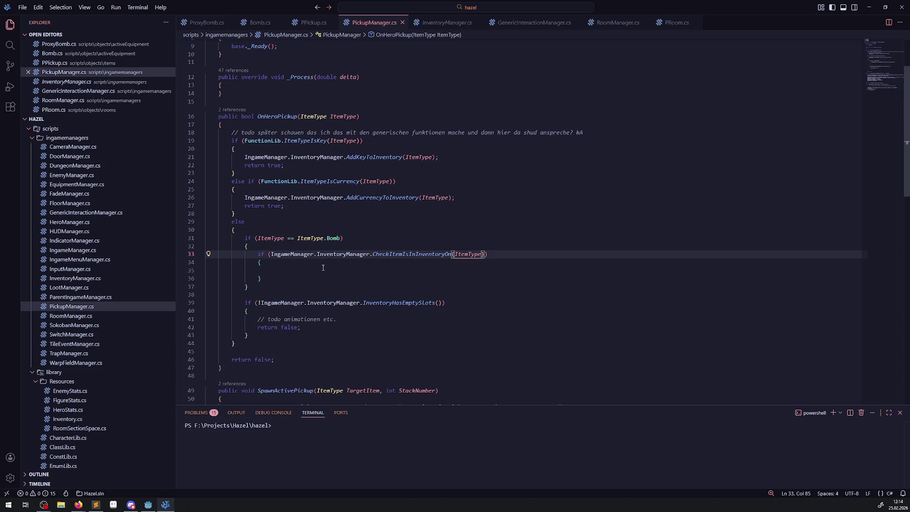
Add an else block and comments '// es ist bereits enhalten' and '// tcheck auf moum'.
{"action": "left_click", "coordinate": [276, 278]}
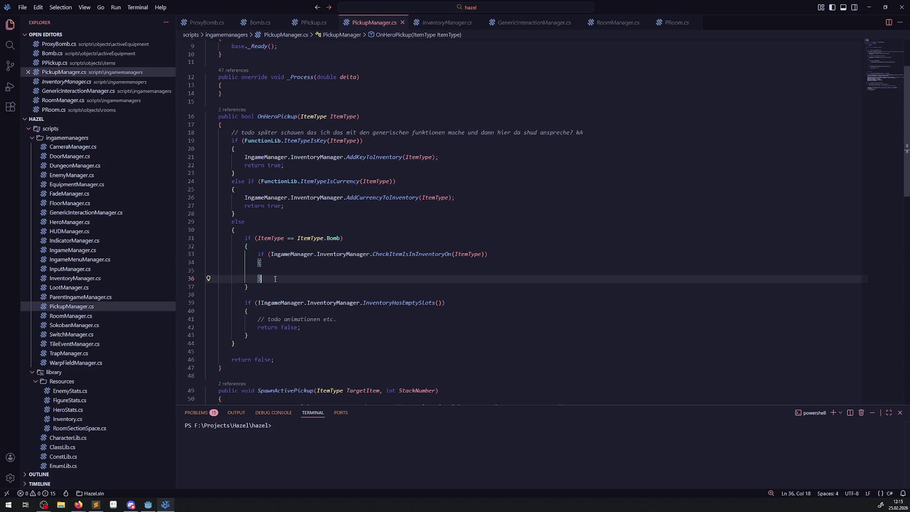
{"action": "key", "text": "Return"}
{"action": "type", "text": "else"}
{"action": "key", "text": "Return"}
{"action": "type", "text": "{"}
{"action": "key", "text": "Return"}
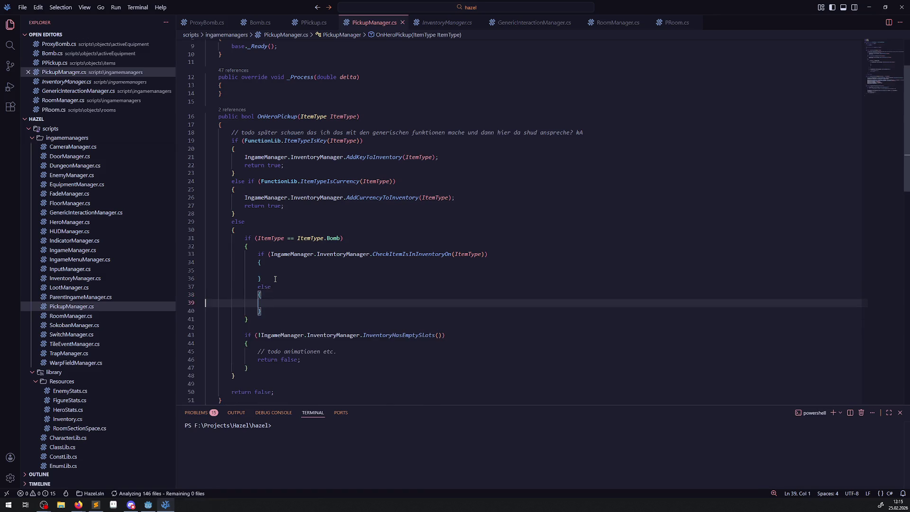
{"action": "left_click", "coordinate": [287, 271]}
{"action": "type", "text": "// es ist bereits enhalten"}
{"action": "key", "text": "Return"}
{"action": "type", "text": "// todocheck auf "}
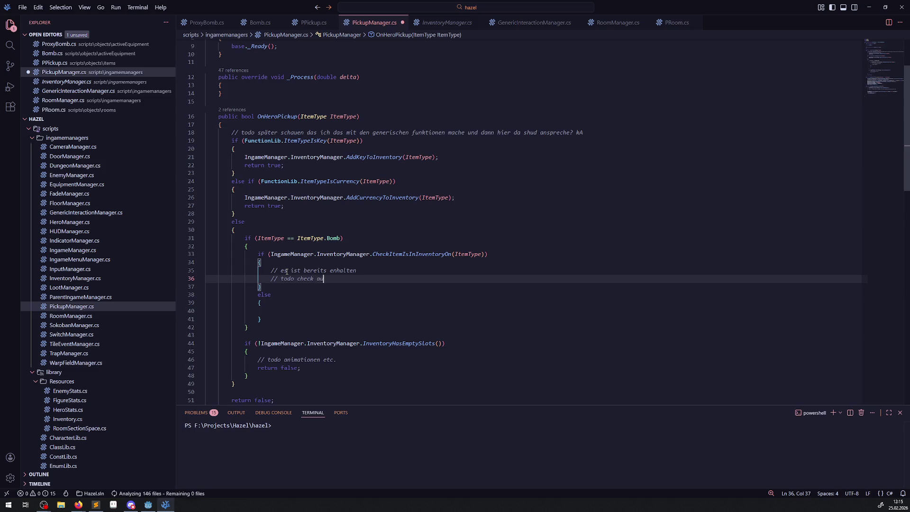
{"action": "type", "text": "mo"}
{"action": "type", "text": "um"}
Comment the else block '// es ist nicht enhalten', add an empty if inside, save, navigate back.
{"action": "scroll", "coordinate": [286, 272], "scroll_direction": "down", "scroll_amount": 2}
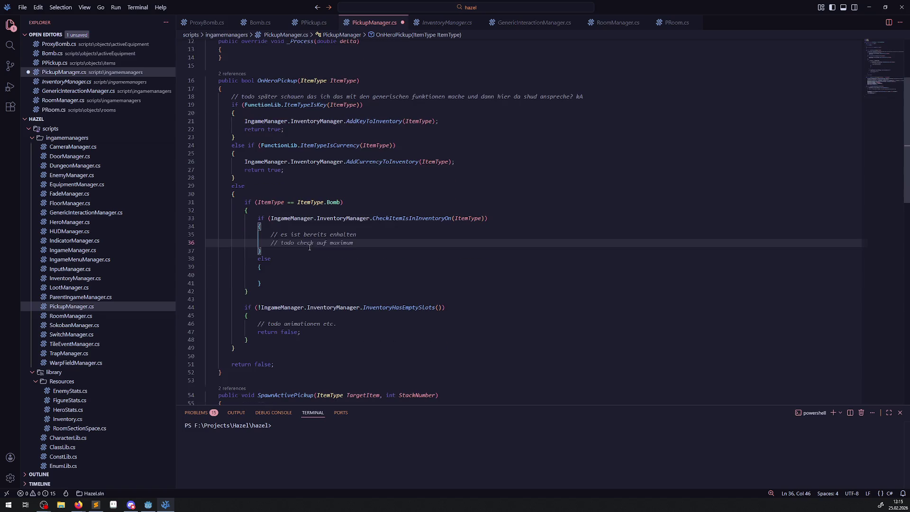
{"action": "left_click", "coordinate": [288, 275]}
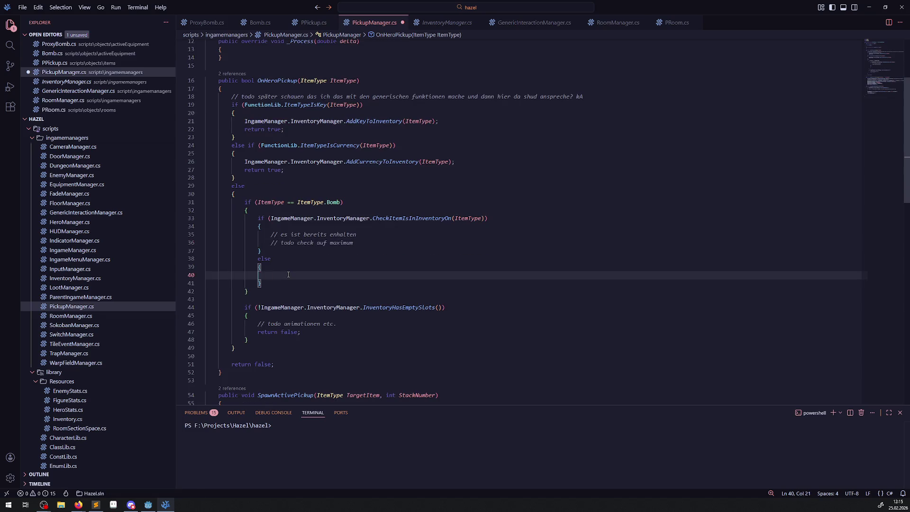
{"action": "type", "text": "// es ist nicht en"}
{"action": "type", "text": "halten"}
{"action": "key", "text": "Return"}
{"action": "type", "text": "if("}
{"action": "key", "text": "Tab"}
{"action": "key", "text": "BackSpace"}
{"action": "key", "text": "ctrl+s"}
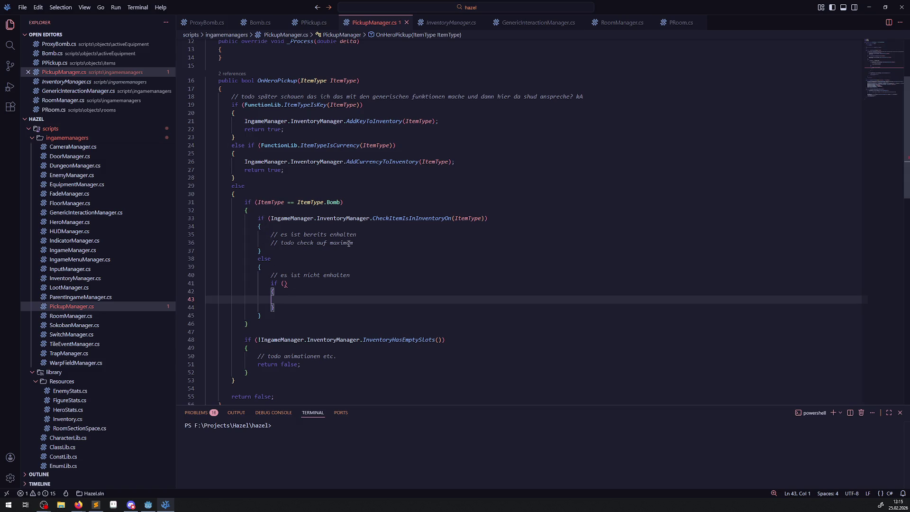
{"action": "key", "text": "alt+Left"}
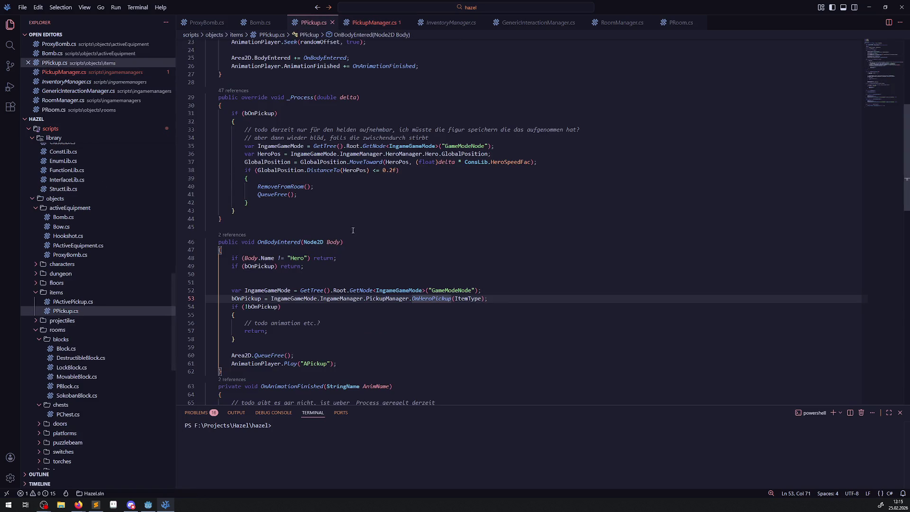
Close the ProxyBomb.cs, RoomManager.cs and PRoom.cs tabs.
{"action": "left_click", "coordinate": [230, 22]}
{"action": "left_click", "coordinate": [585, 24]}
{"action": "left_click", "coordinate": [571, 23]}
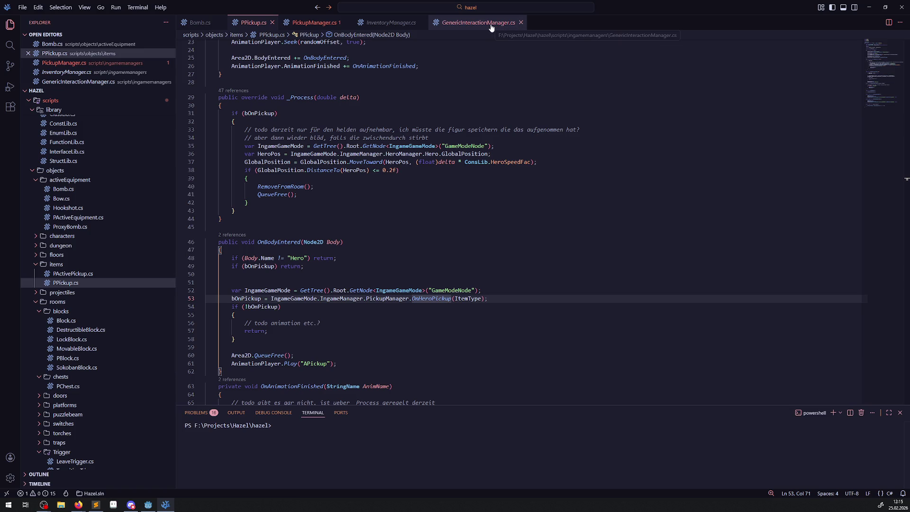
Find InventoryHasEmptySlots at the top of InventoryManager.cs, then return to PickupManager.cs.
{"action": "left_click", "coordinate": [403, 27]}
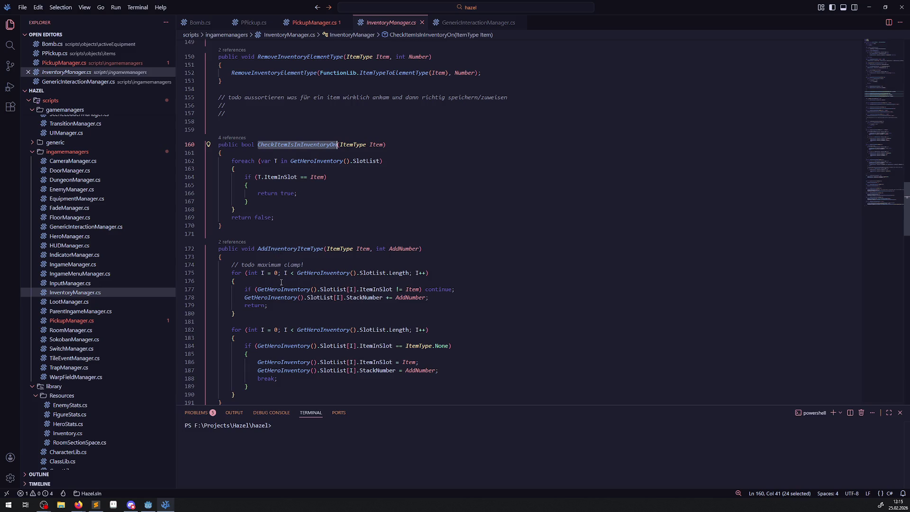
{"action": "scroll", "coordinate": [291, 255], "scroll_direction": "up", "scroll_amount": 20}
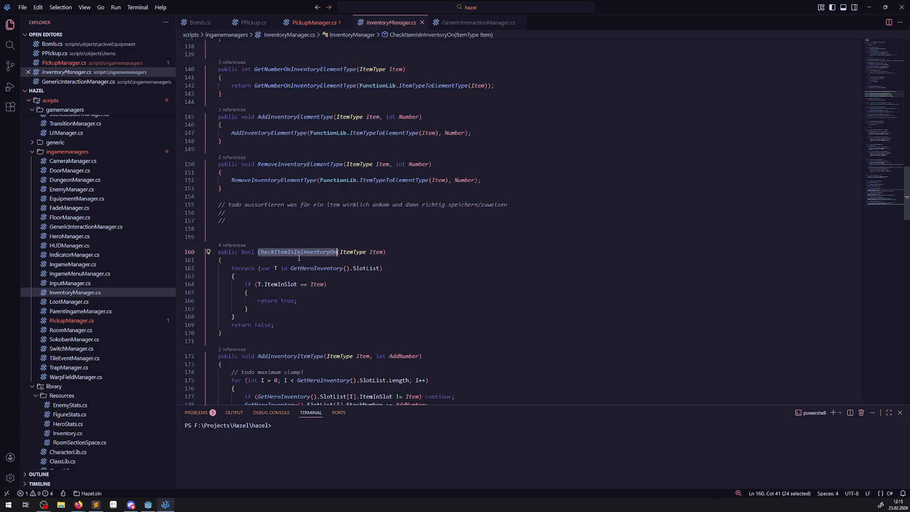
{"action": "scroll", "coordinate": [299, 256], "scroll_direction": "up", "scroll_amount": 10}
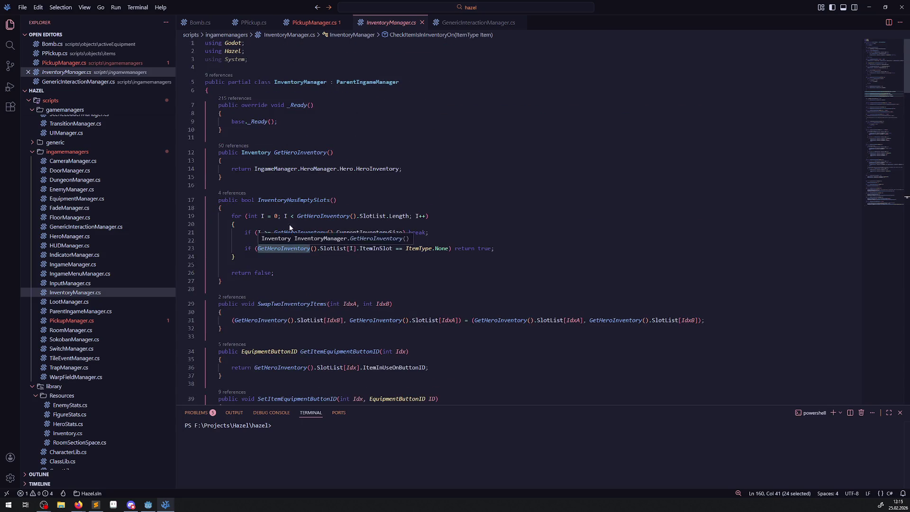
{"action": "double_click", "coordinate": [295, 200]}
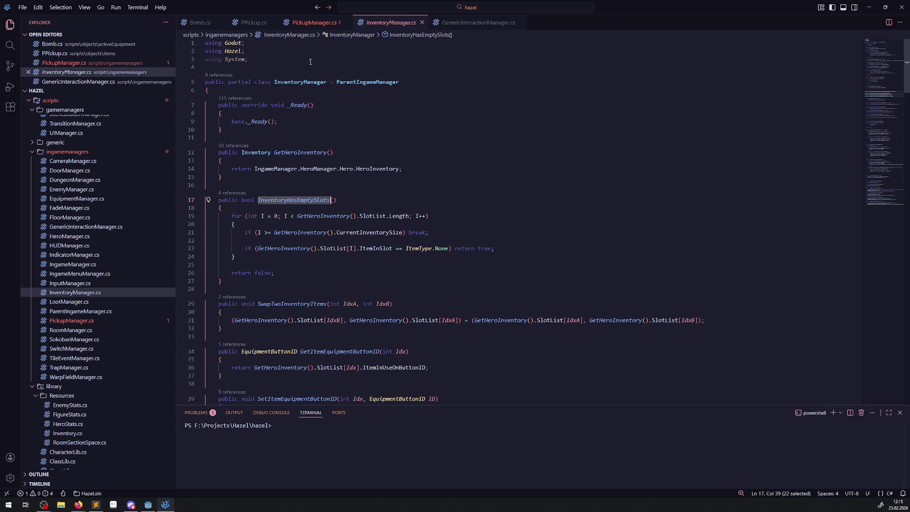
{"action": "left_click", "coordinate": [313, 22]}
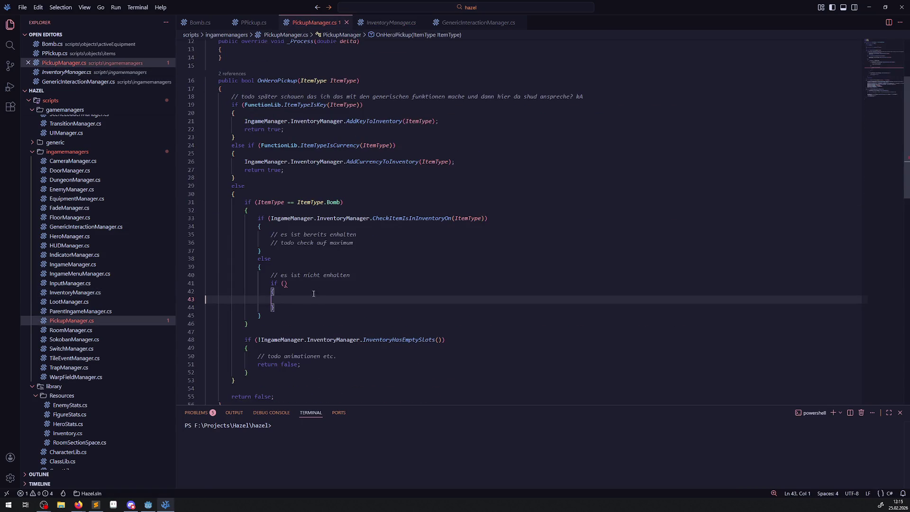
Set the if condition to IngameManager.InventoryManager.InventoryHasEmptySlots() and comment out the old empty-slot check block.
{"action": "left_click", "coordinate": [286, 283]}
{"action": "key", "text": "ctrl+v"}
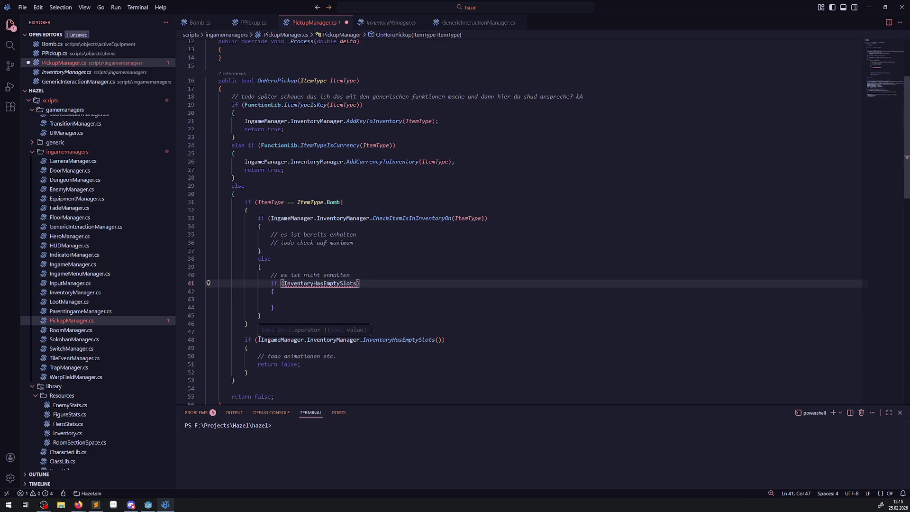
{"action": "left_click_drag", "start_coordinate": [259, 340], "coordinate": [441, 340]}
{"action": "key", "text": "ctrl+c"}
{"action": "double_click", "coordinate": [320, 284]}
{"action": "key", "text": "ctrl+v"}
{"action": "scroll", "coordinate": [263, 316], "scroll_direction": "down", "scroll_amount": 2}
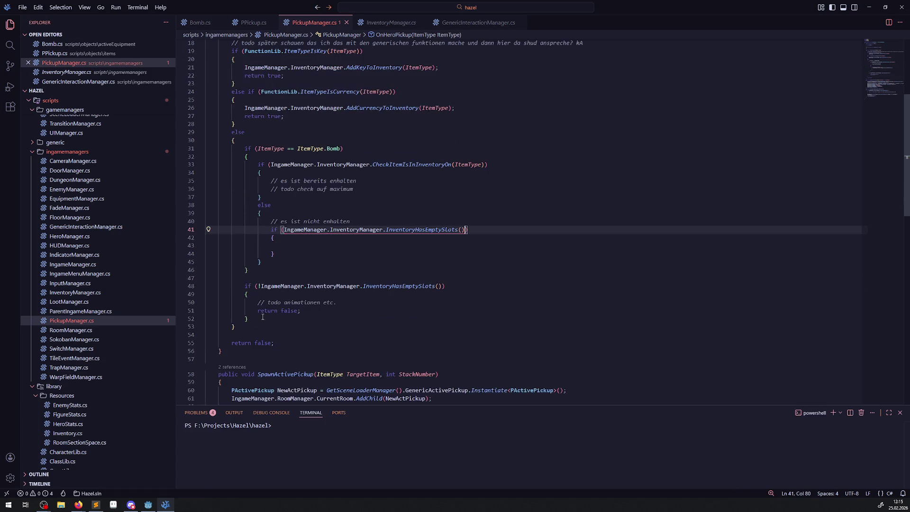
{"action": "left_click_drag", "start_coordinate": [262, 317], "coordinate": [238, 285]}
{"action": "key", "text": "ctrl+slash"}
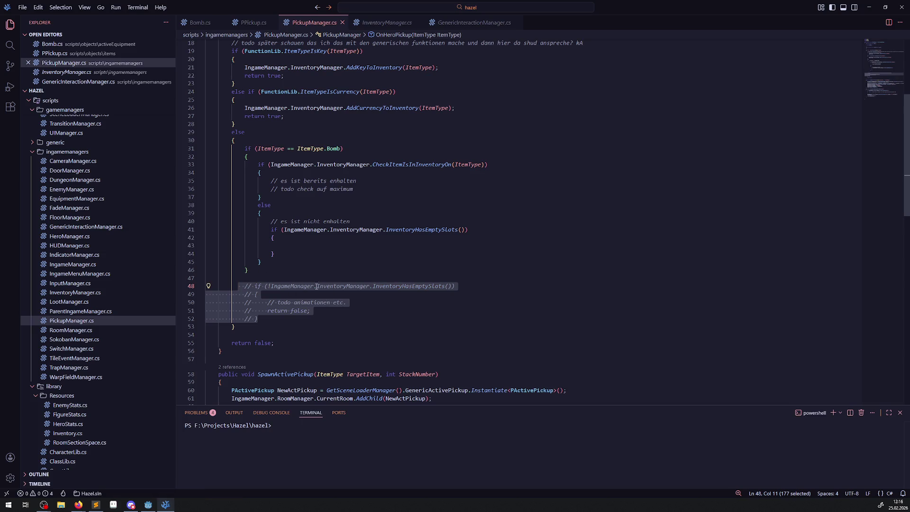
Add the comment '// es ist noch nicht enthalten, inventar hat aber einen freien slot' inside the if block and save.
{"action": "left_click", "coordinate": [284, 246]}
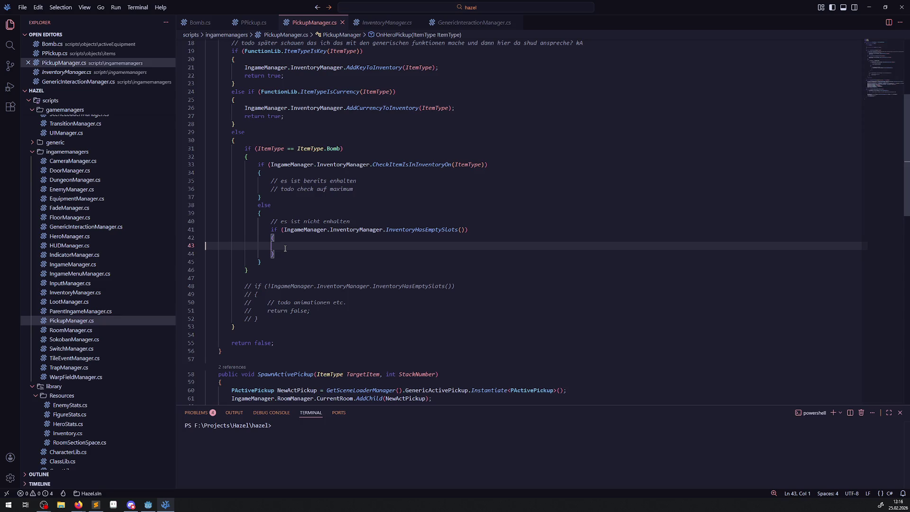
{"action": "key", "text": "Tab"}
{"action": "type", "text": "// es ist noch nicht enthalten, das inventar hat aber einen "}
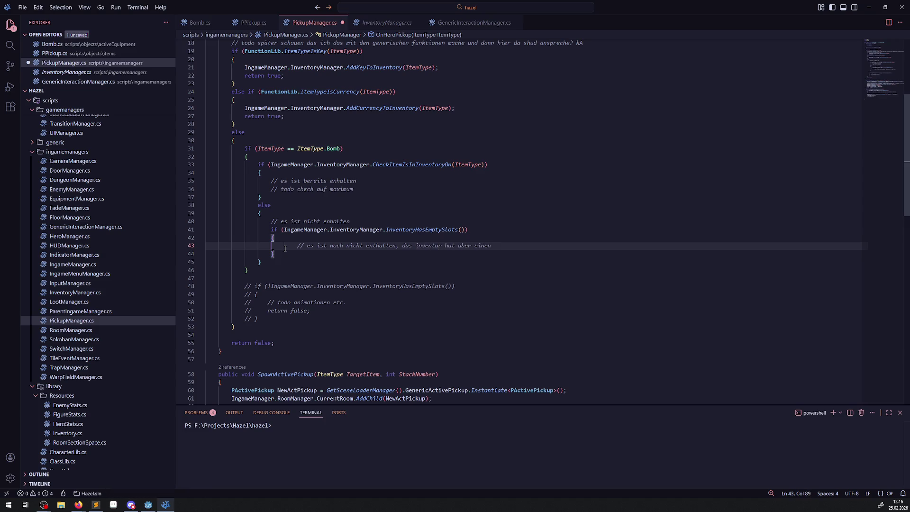
{"action": "type", "text": "freien slot"}
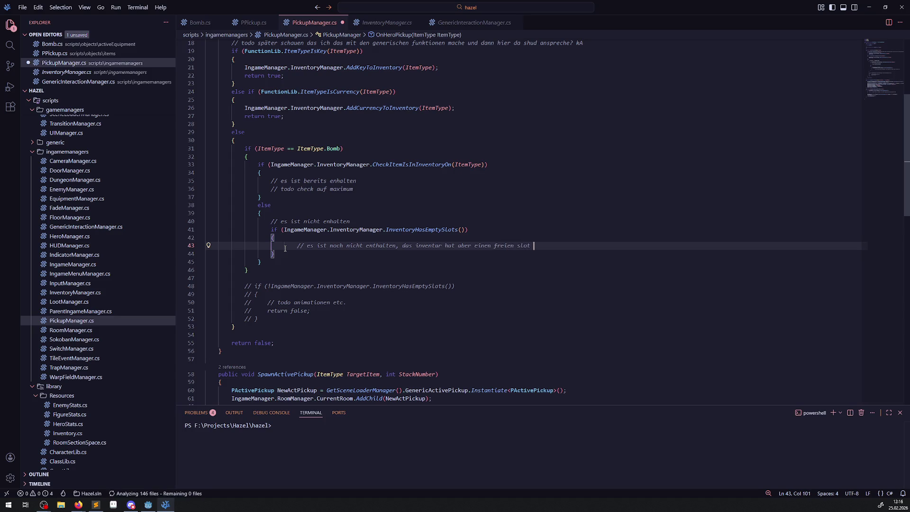
{"action": "left_click", "coordinate": [412, 246]}
{"action": "key", "text": "BackSpace"}
{"action": "key", "text": "BackSpace"}
{"action": "key", "text": "BackSpace"}
{"action": "key", "text": "End"}
{"action": "key", "text": "Return"}
{"action": "key", "text": "ctrl+s"}
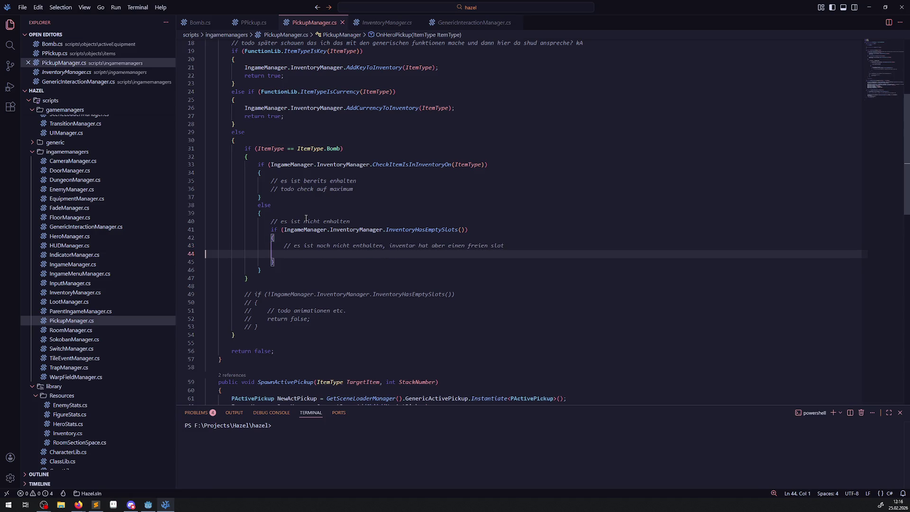
Add an IngameManager.InventoryManager.AddItemToInventory(); call on line 44 and save.
{"action": "left_click_drag", "start_coordinate": [284, 229], "coordinate": [386, 231]}
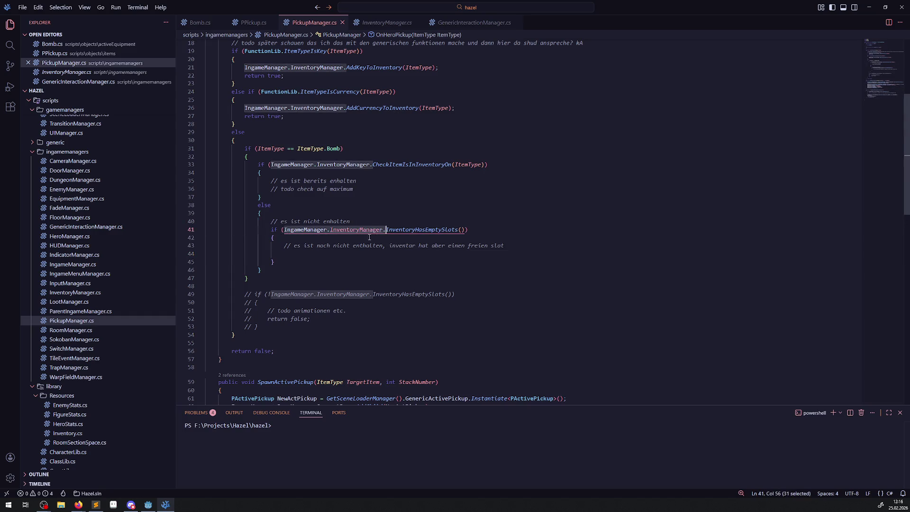
{"action": "key", "text": "ctrl+c"}
{"action": "left_click", "coordinate": [305, 254]}
{"action": "key", "text": "ctrl+v"}
{"action": "type", "text": "Ad"}
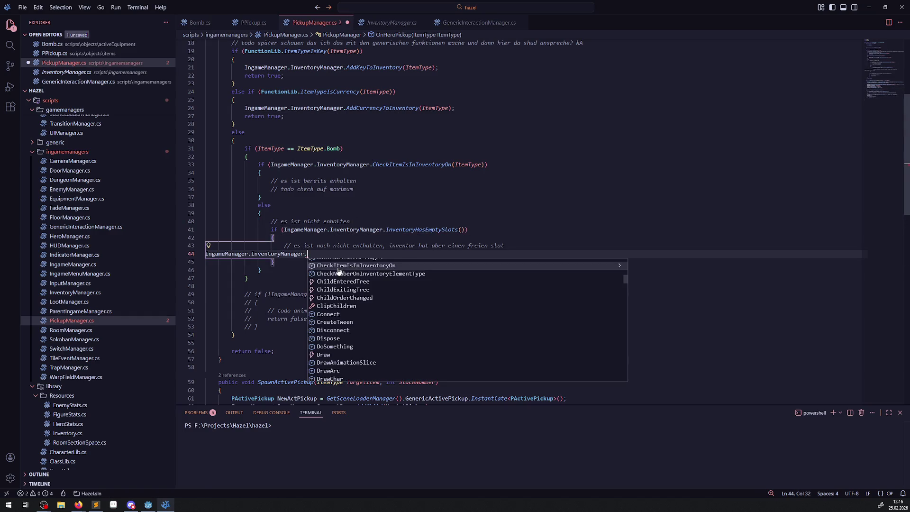
{"action": "type", "text": "d"}
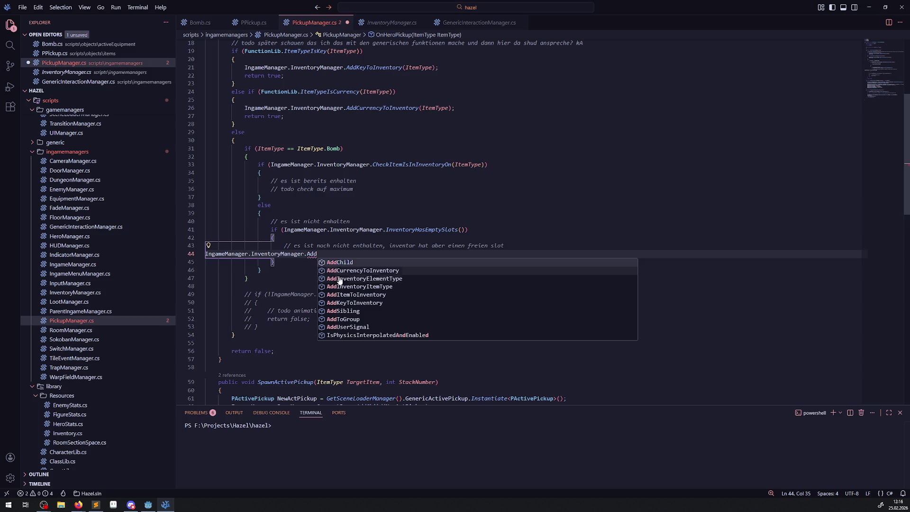
{"action": "left_click", "coordinate": [346, 295]}
{"action": "type", "text": ";"}
{"action": "key", "text": "ctrl+s"}
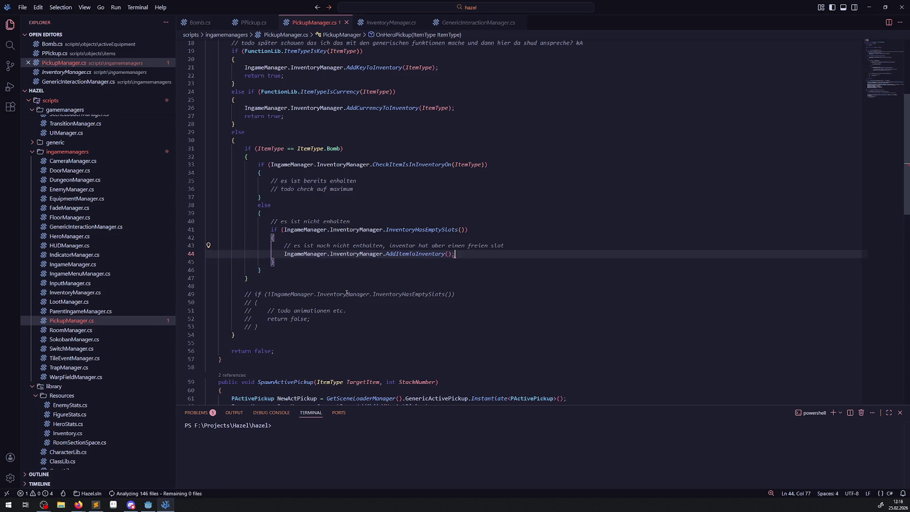
Pass ItemType to AddItemToInventory and add 'return true;' below it, then save.
{"action": "double_click", "coordinate": [266, 149]}
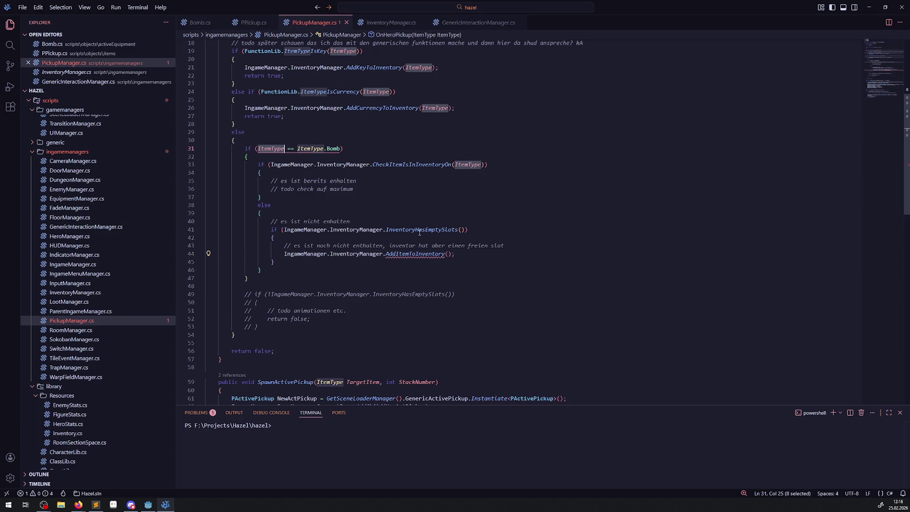
{"action": "left_click", "coordinate": [448, 253]}
{"action": "key", "text": "ctrl+v"}
{"action": "key", "text": "ctrl+s"}
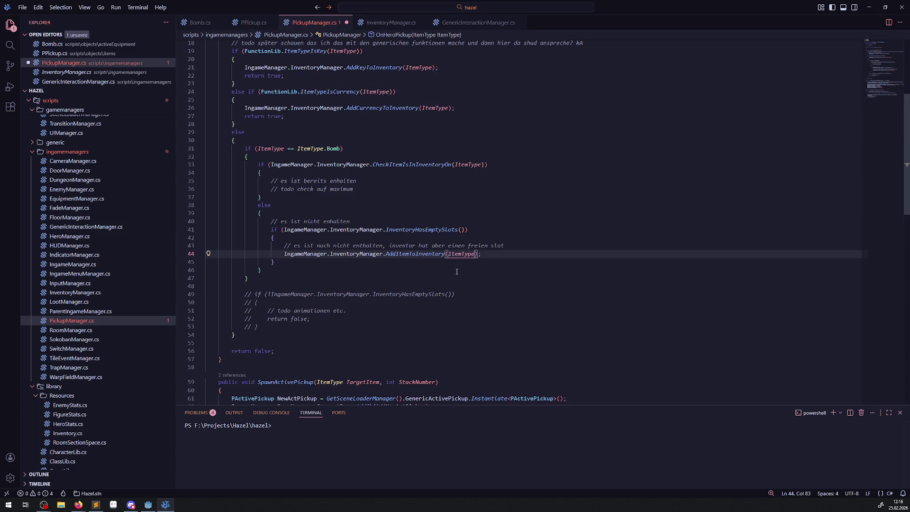
{"action": "left_click", "coordinate": [535, 254]}
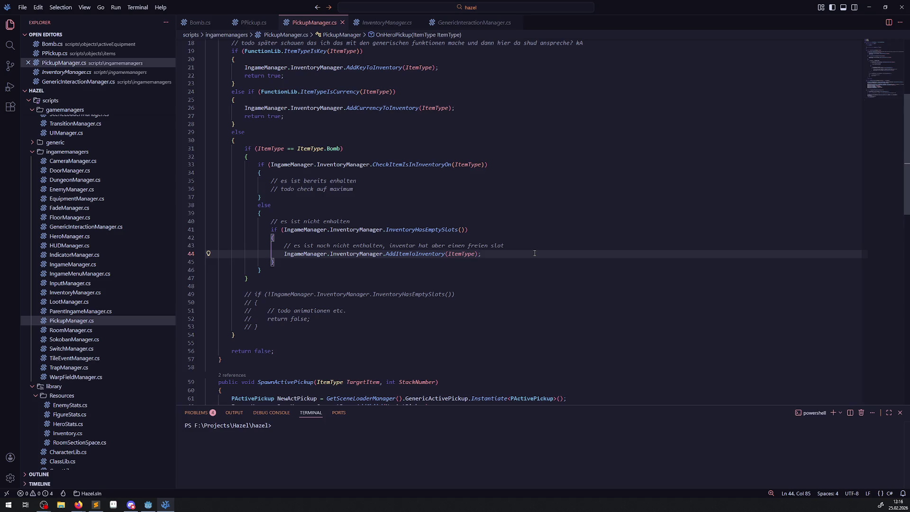
{"action": "key", "text": "Return"}
{"action": "type", "text": "return true;"}
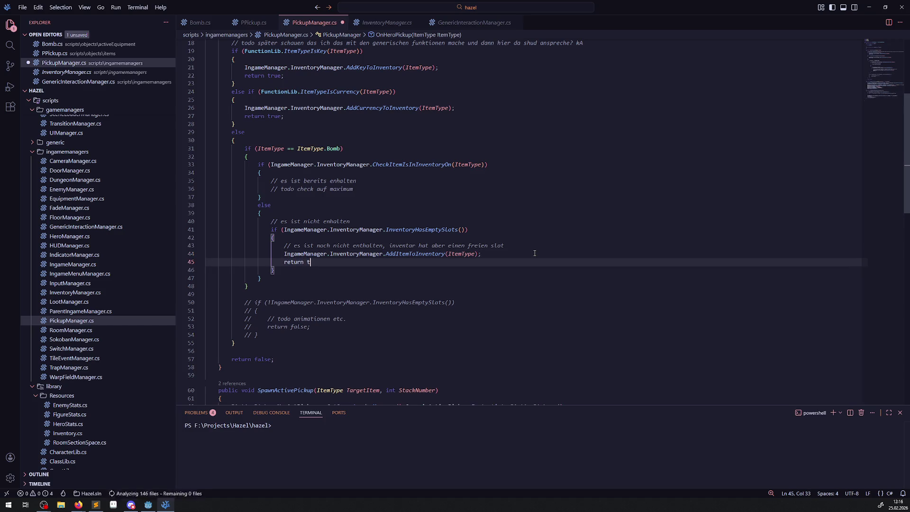
{"action": "key", "text": "ctrl+s"}
Delete the commented-out old empty-slot check, save PickupManager.cs, and return to Godot.
{"action": "left_click", "coordinate": [516, 270]}
{"action": "left_click_drag", "start_coordinate": [286, 336], "coordinate": [194, 302]}
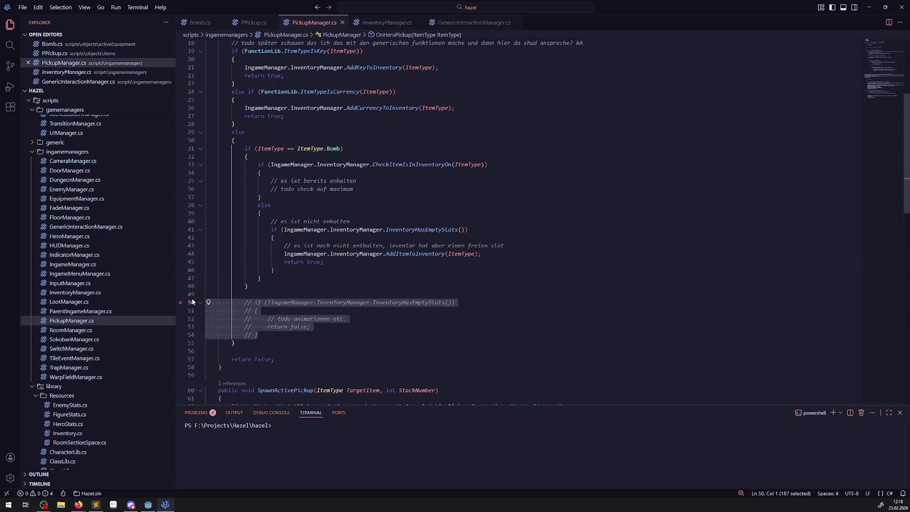
{"action": "key", "text": "BackSpace"}
{"action": "key", "text": "BackSpace"}
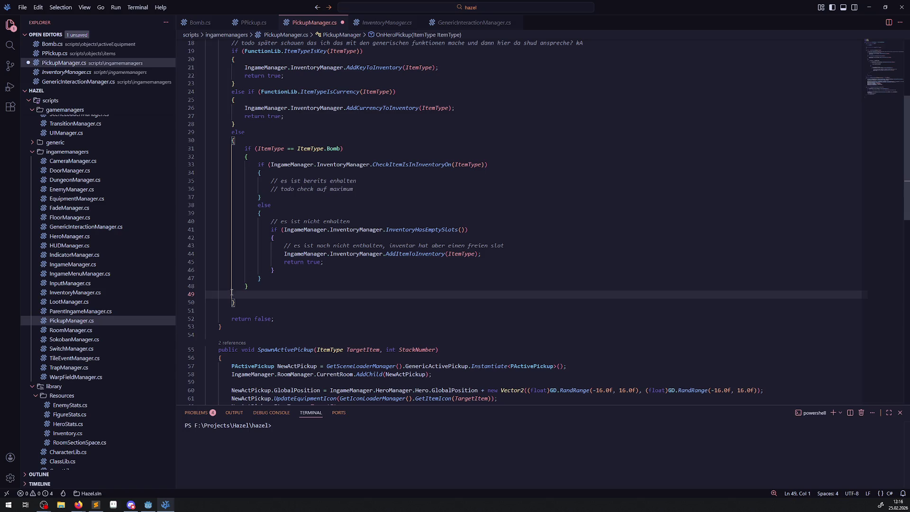
{"action": "key", "text": "BackSpace"}
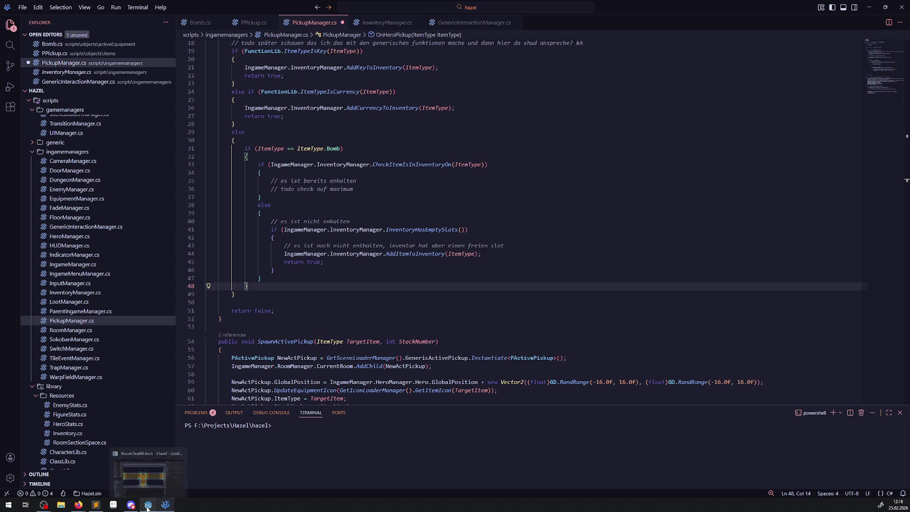
{"action": "left_click", "coordinate": [344, 293]}
{"action": "key", "text": "ctrl+s"}
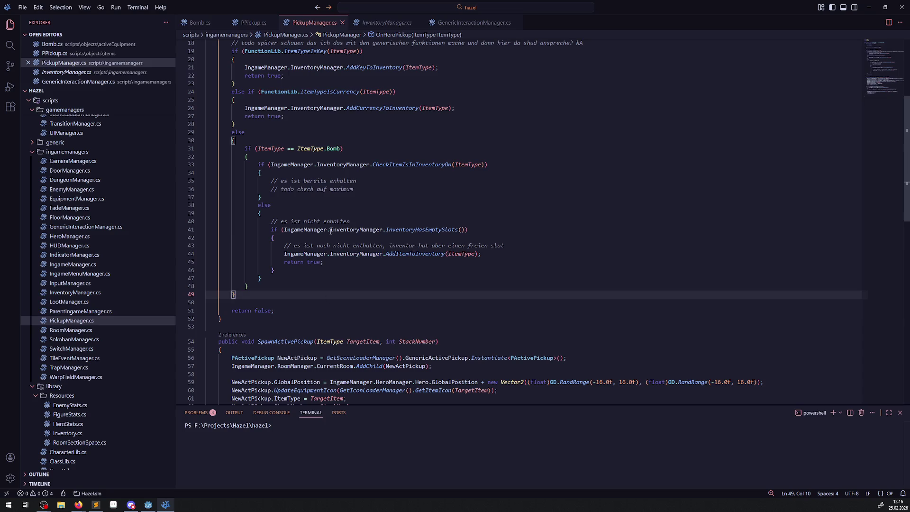
{"action": "mouse_move", "coordinate": [331, 231]}
{"action": "mouse_move", "coordinate": [321, 262]}
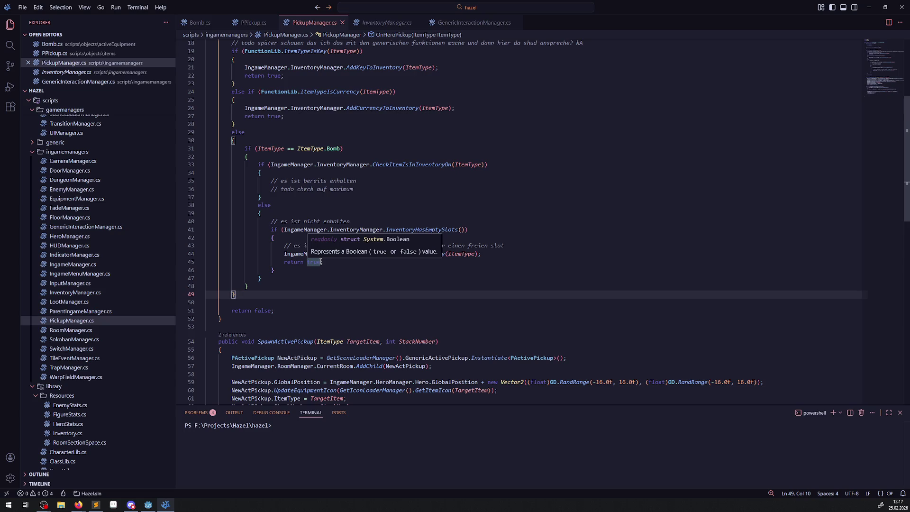
{"action": "left_click", "coordinate": [328, 286]}
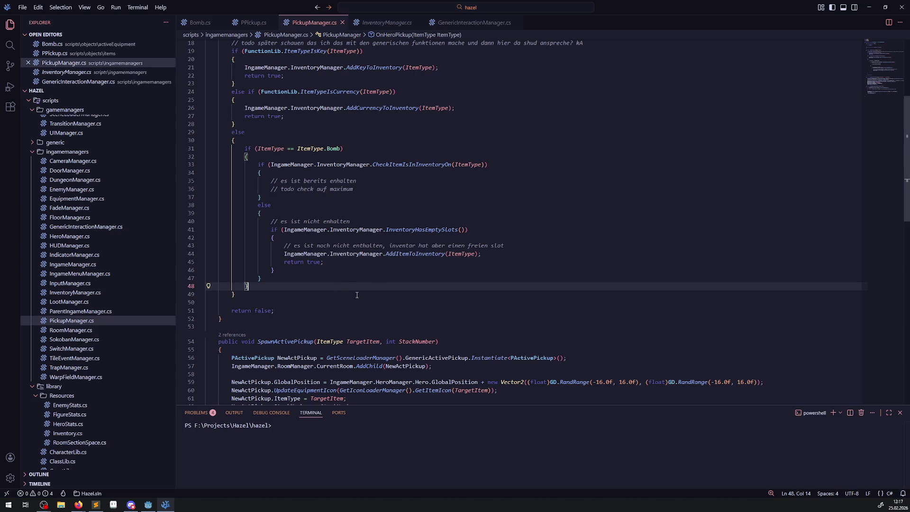
{"action": "key", "text": "alt+Tab"}
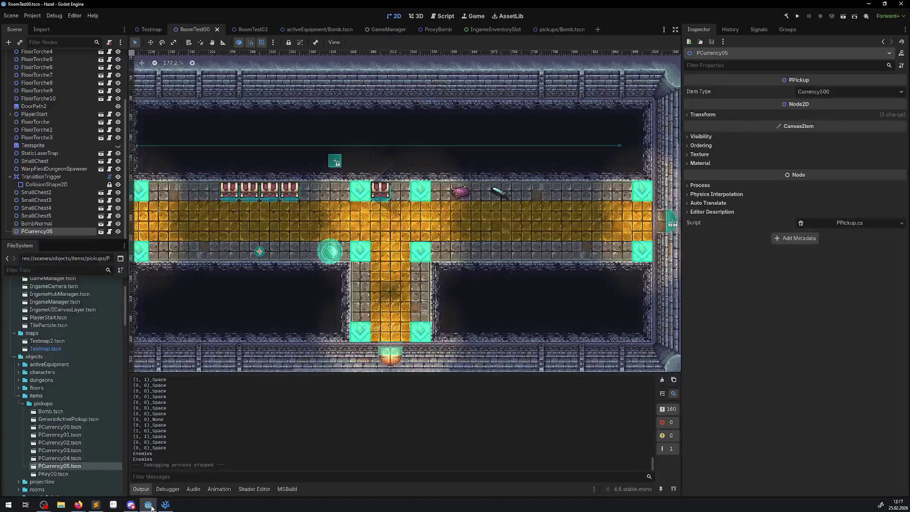
Build and run the game, walk the hero to check the inventory for the bomb, then stop it.
{"action": "left_click", "coordinate": [789, 16]}
{"action": "left_click", "coordinate": [799, 17]}
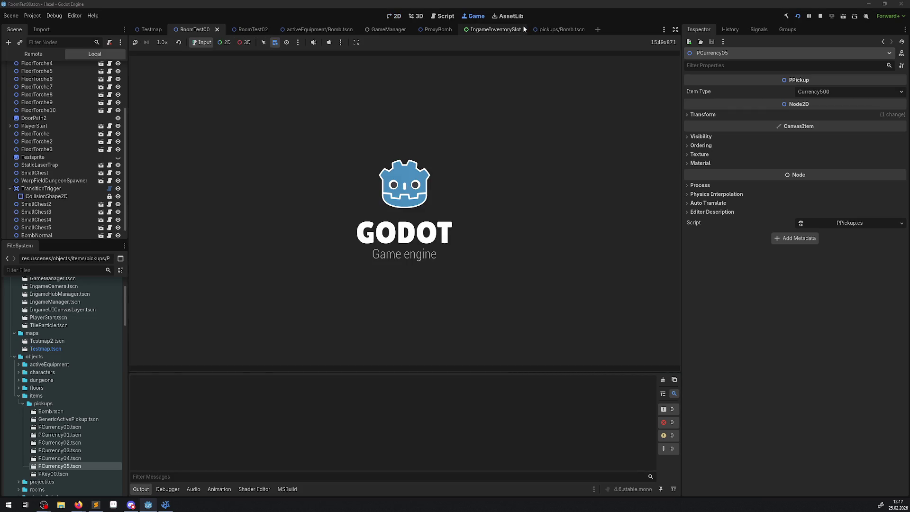
{"action": "key", "text": "Up"}
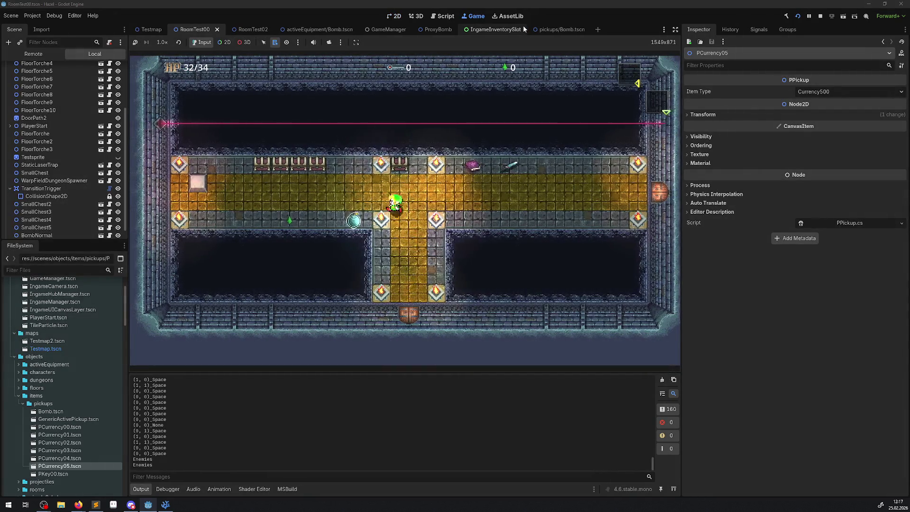
{"action": "key", "text": "Left"}
{"action": "key", "text": "Up"}
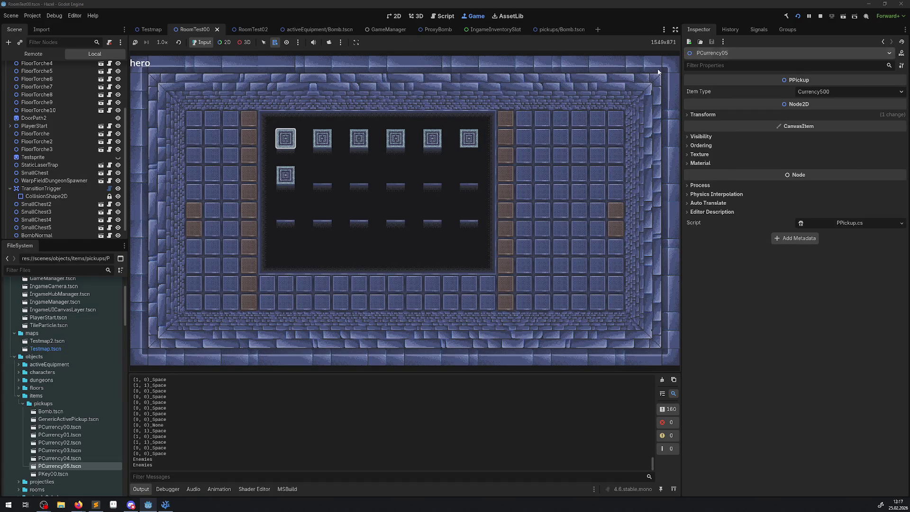
{"action": "left_click", "coordinate": [820, 17]}
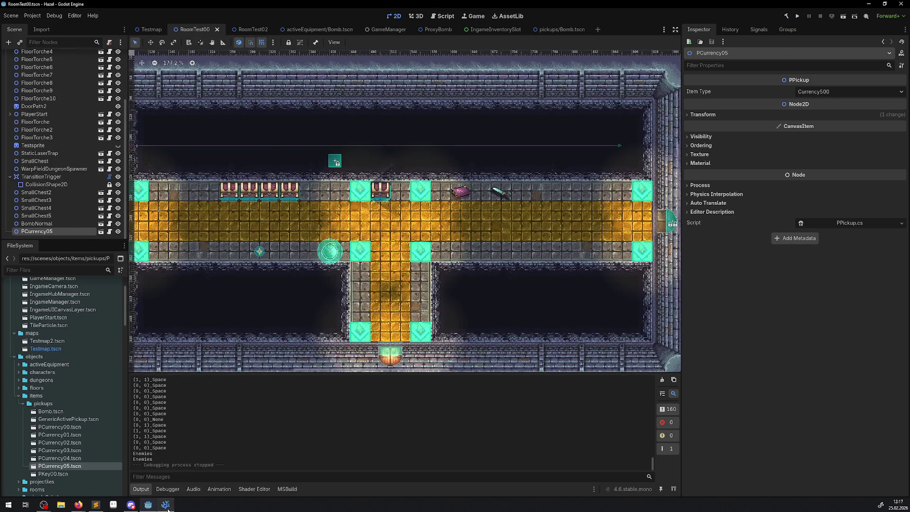
Verify the Bomb.tscn pickup's Item Type is Bomb, then return to the AddItemToInventory call in PickupManager.cs.
{"action": "left_click", "coordinate": [165, 505]}
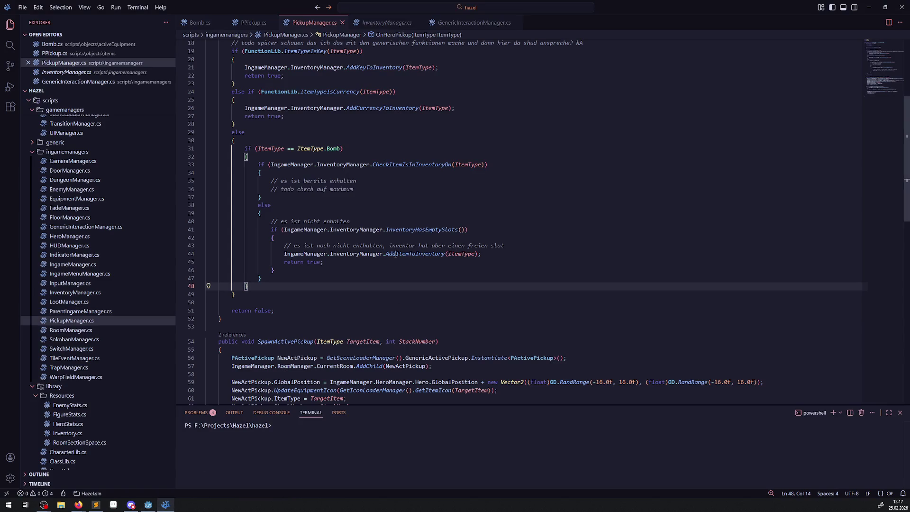
{"action": "left_click", "coordinate": [149, 505]}
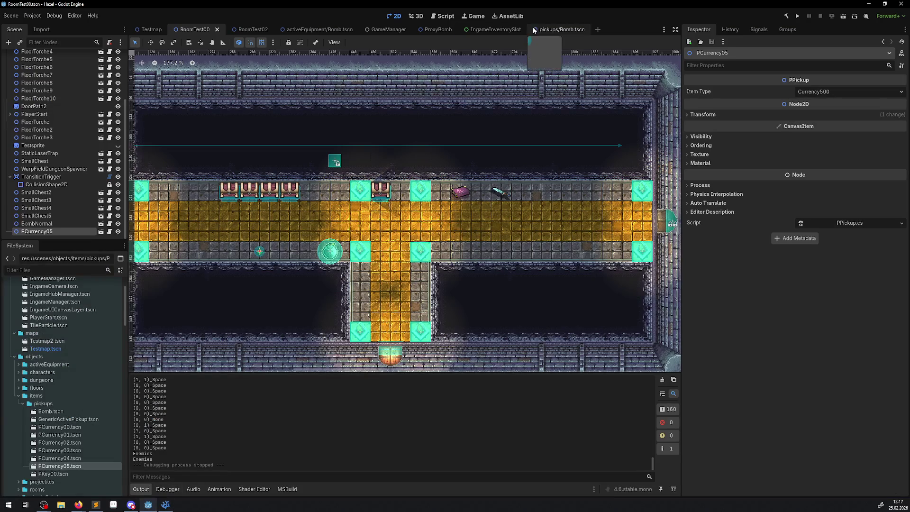
{"action": "left_click", "coordinate": [551, 30]}
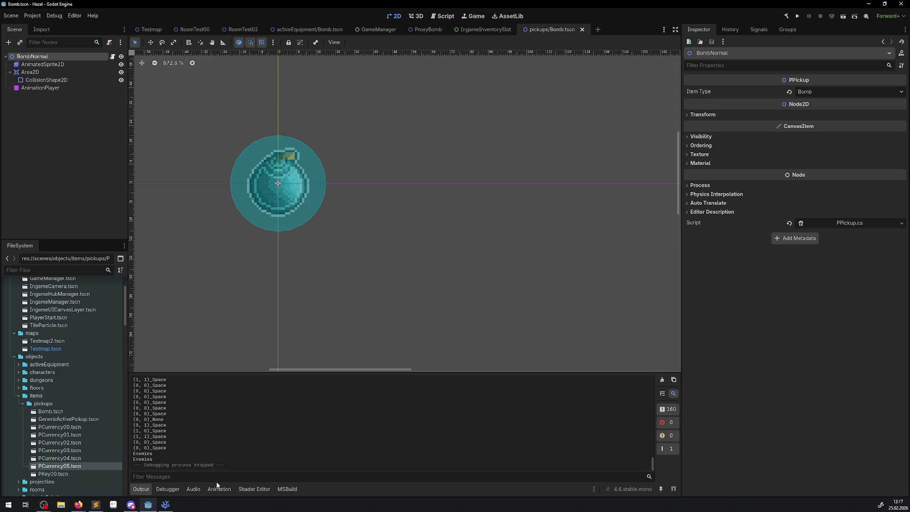
{"action": "left_click", "coordinate": [165, 505]}
{"action": "left_click", "coordinate": [412, 257]}
{"action": "right_click", "coordinate": [412, 258]}
Trace AddItemToInventory through AddInventoryElementType's definition and take the AddInventoryItemType method name.
{"action": "left_click", "coordinate": [452, 266]}
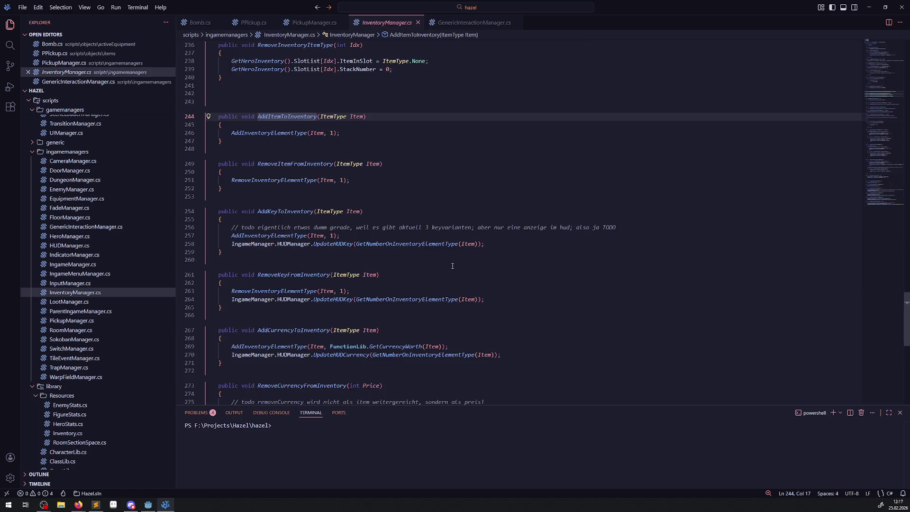
{"action": "left_click", "coordinate": [281, 133]}
{"action": "right_click", "coordinate": [281, 133]}
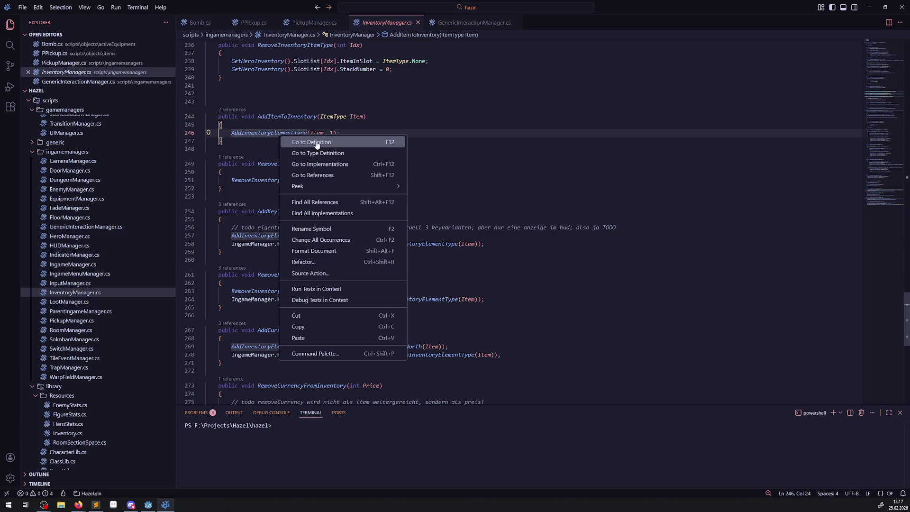
{"action": "left_click", "coordinate": [316, 142]}
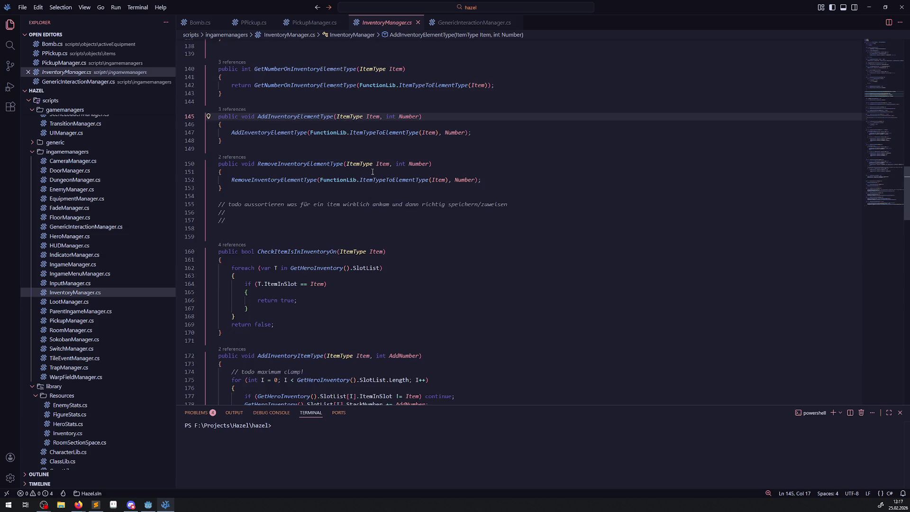
{"action": "mouse_move", "coordinate": [286, 132]}
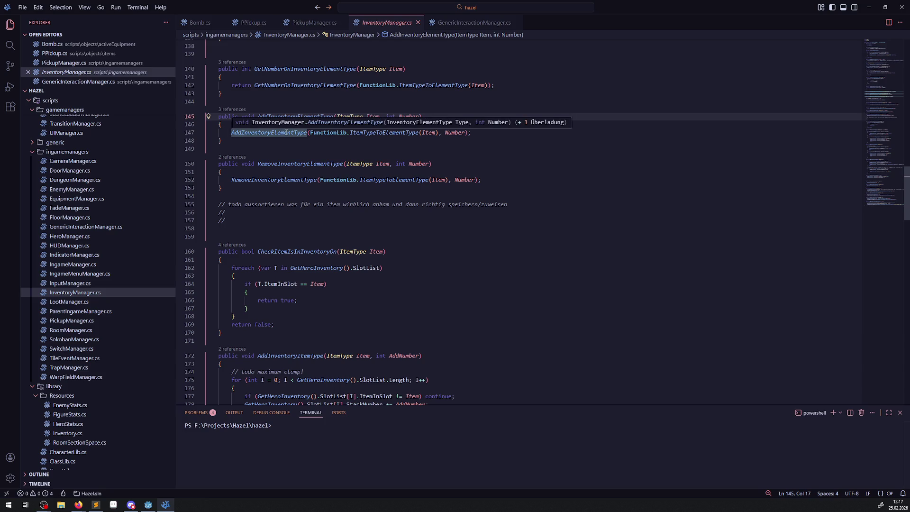
{"action": "scroll", "coordinate": [286, 133], "scroll_direction": "up", "scroll_amount": 20}
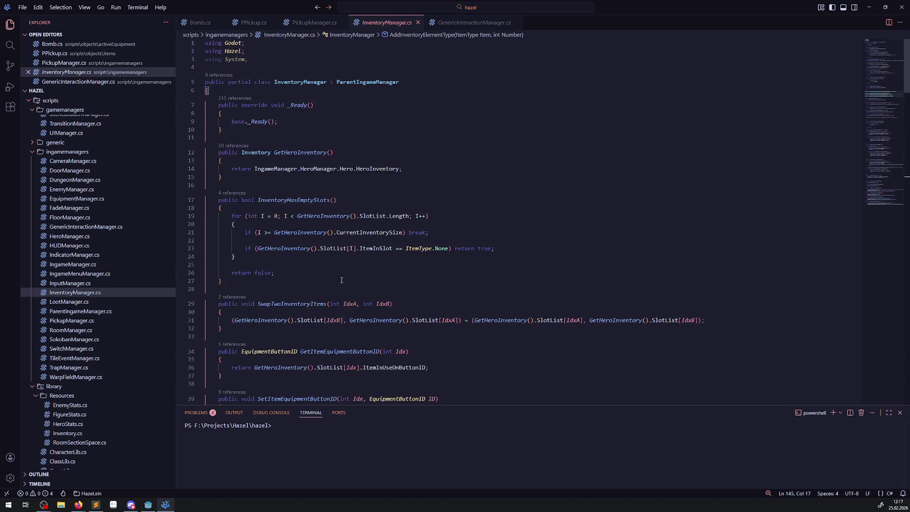
{"action": "scroll", "coordinate": [341, 281], "scroll_direction": "down", "scroll_amount": 14}
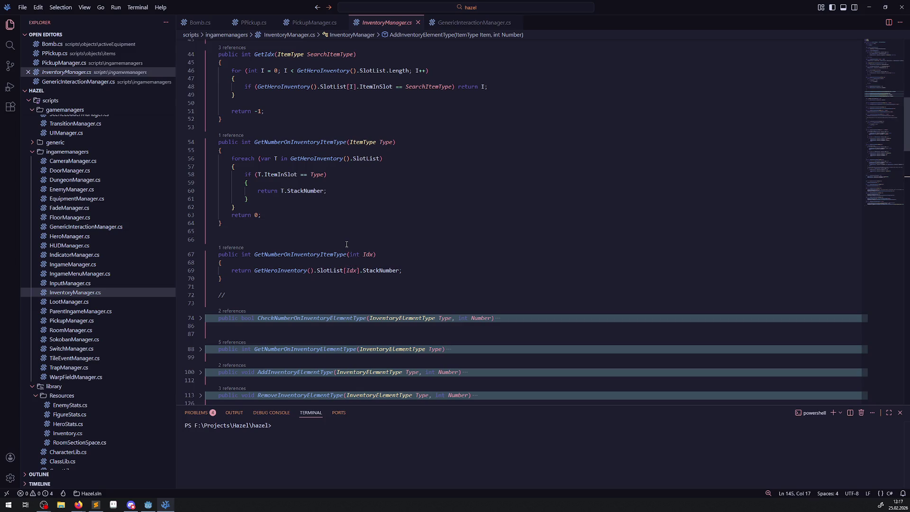
{"action": "scroll", "coordinate": [346, 245], "scroll_direction": "up", "scroll_amount": 3}
{"action": "scroll", "coordinate": [346, 243], "scroll_direction": "down", "scroll_amount": 20}
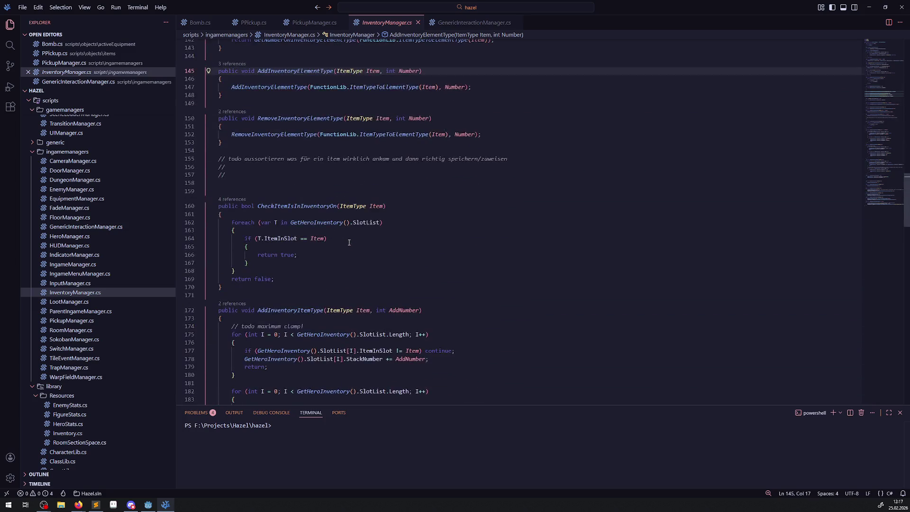
{"action": "double_click", "coordinate": [300, 168]}
{"action": "key", "text": "ctrl+c"}
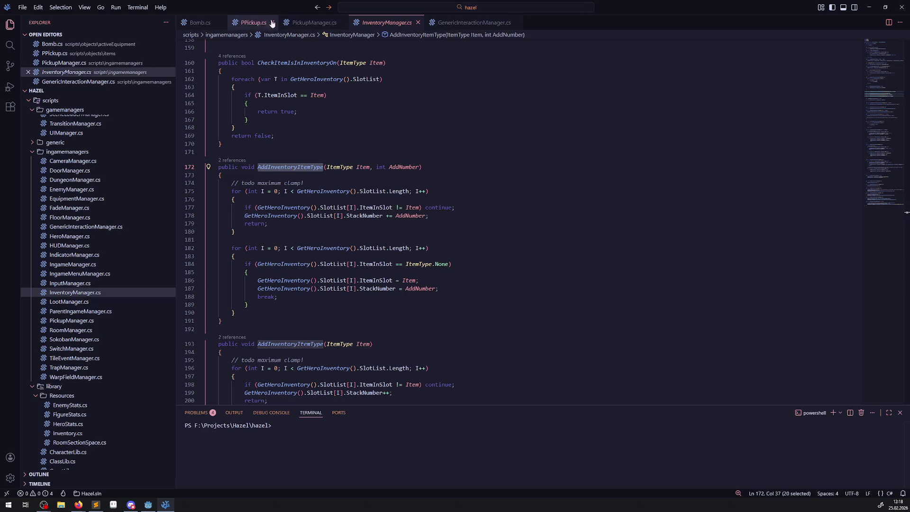
Replace the AddItemToInventory call on line 44 with AddInventoryItemType, then build and run in Godot.
{"action": "left_click", "coordinate": [316, 24]}
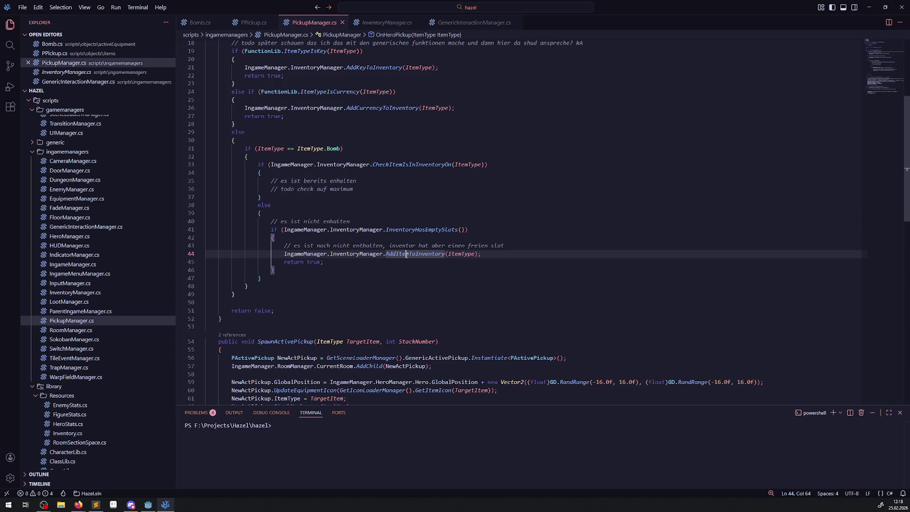
{"action": "double_click", "coordinate": [407, 255]}
{"action": "key", "text": "ctrl+v"}
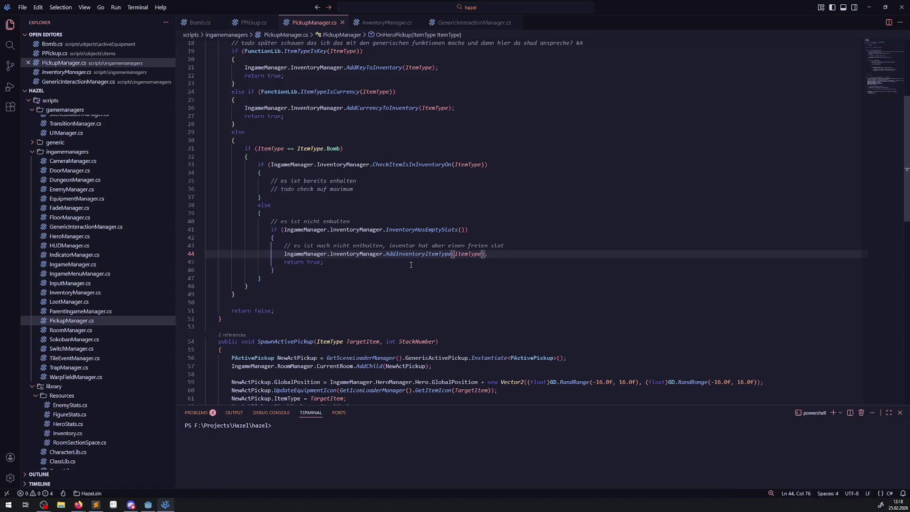
{"action": "mouse_move", "coordinate": [424, 227]}
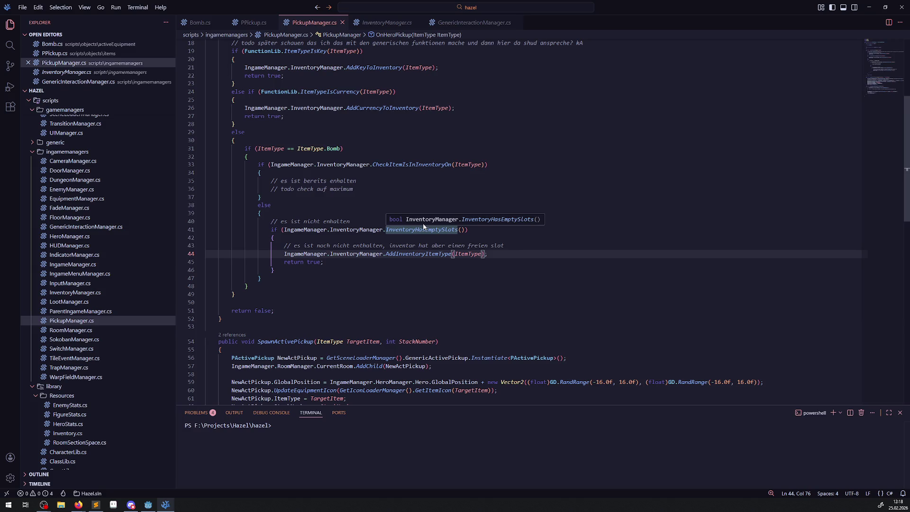
{"action": "left_click", "coordinate": [143, 507]}
{"action": "left_click", "coordinate": [799, 16]}
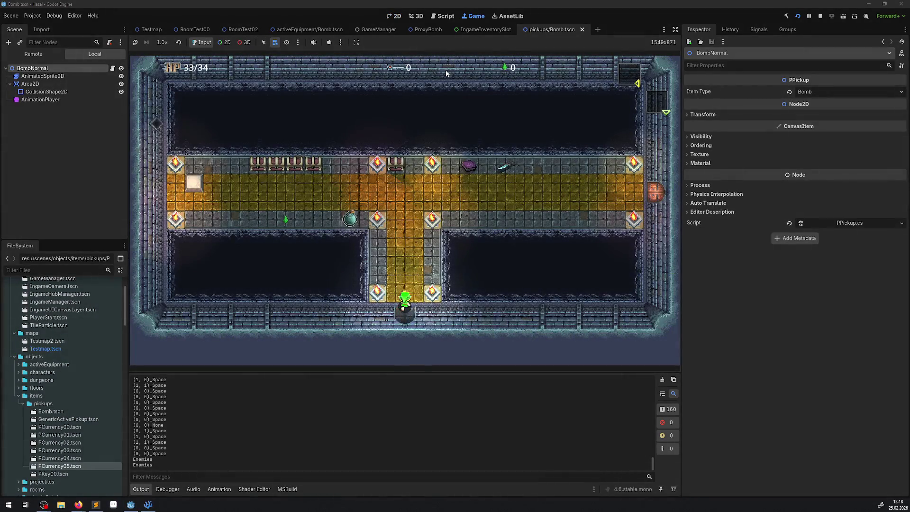
Walk the hero onto the bomb, confirm it fills the first inventory slot, then close the inventory and drop the bomb.
{"action": "key", "text": "Left"}
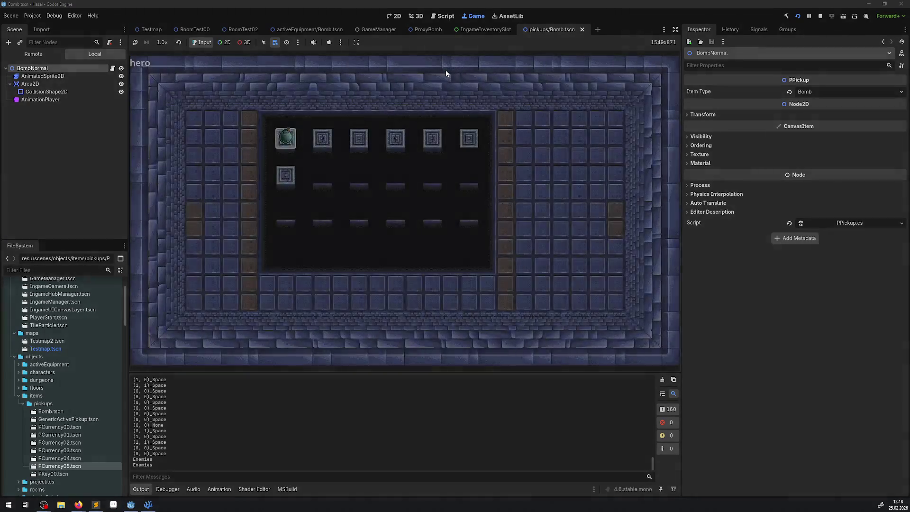
{"action": "key", "text": "Tab"}
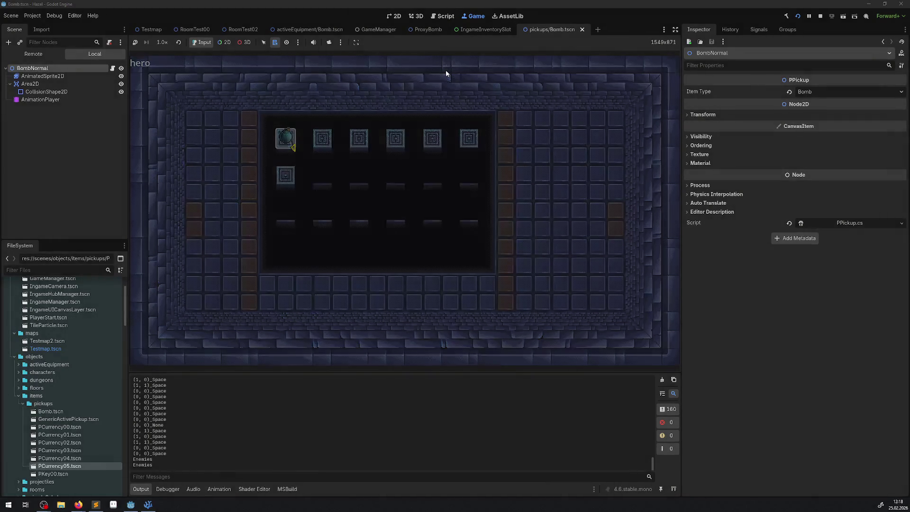
{"action": "key", "text": "Left"}
{"action": "key", "text": "space"}
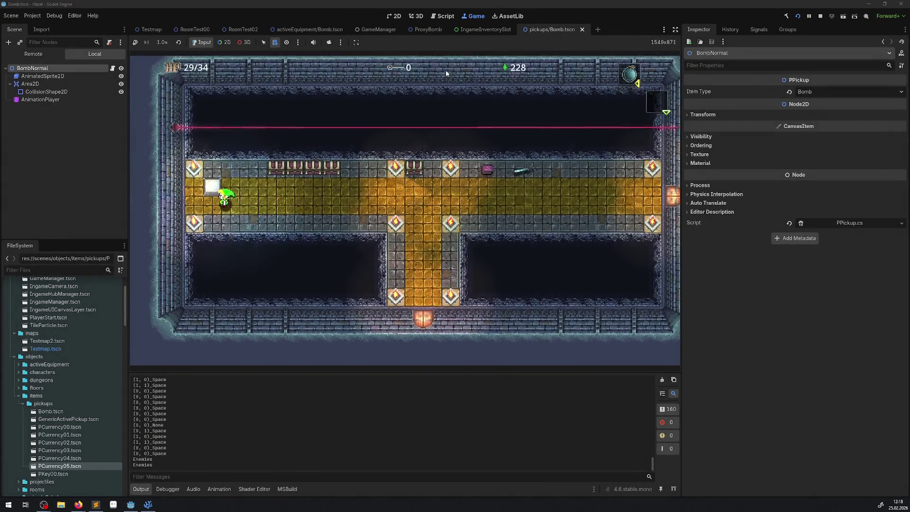
{"action": "key", "text": "Right"}
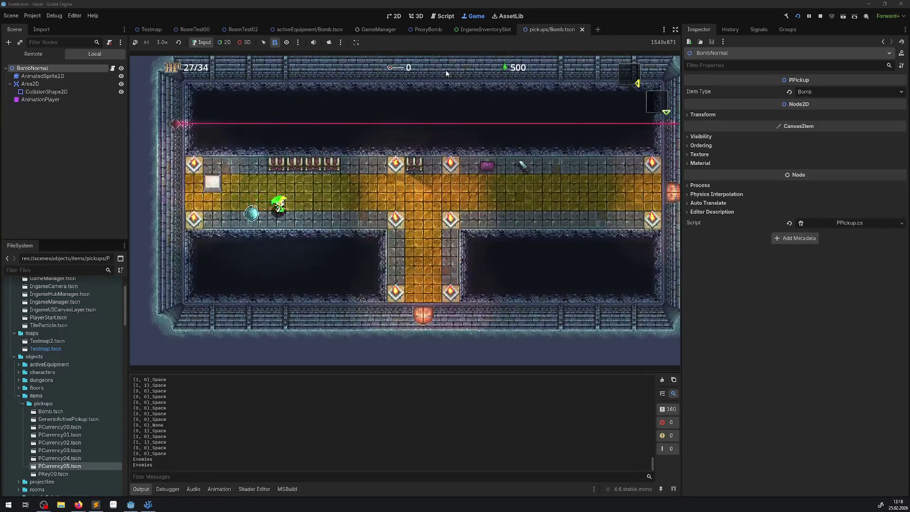
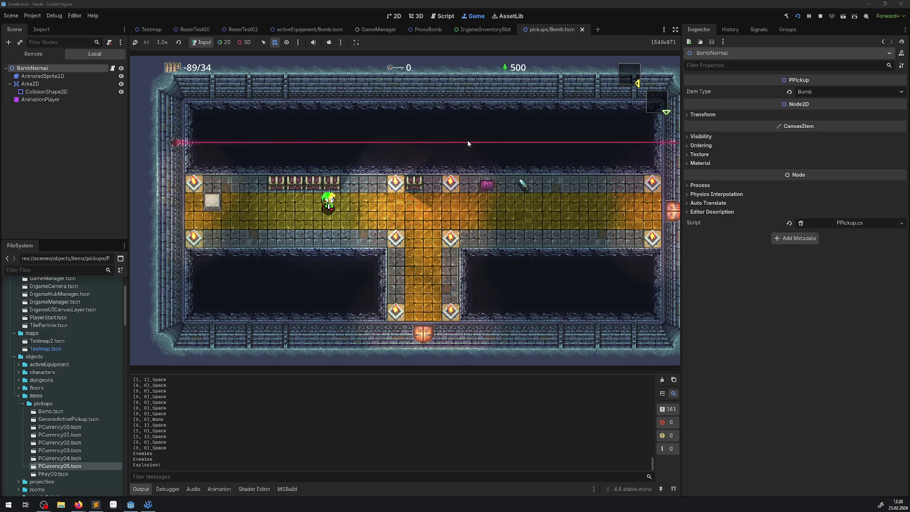
Walk the hero left and right, stop the running Godot game, and return to the code editor.
{"action": "key", "text": "Left"}
{"action": "key", "text": "space"}
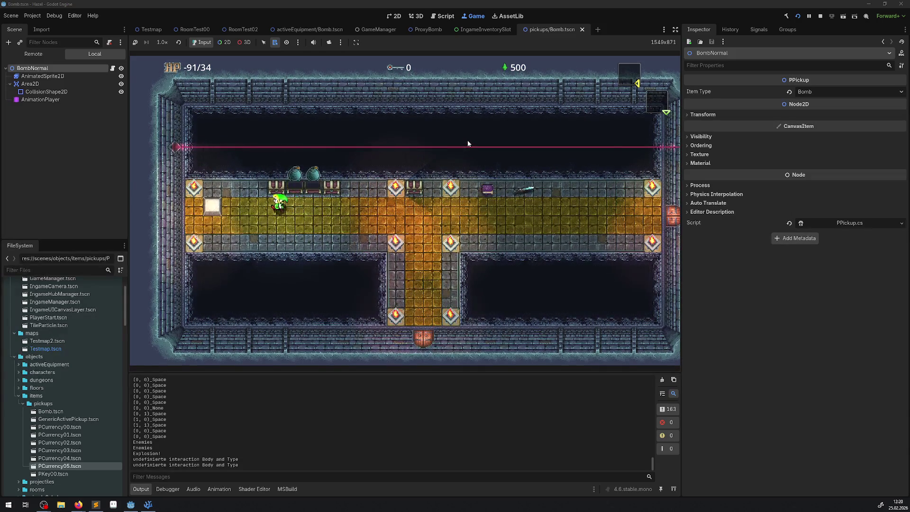
{"action": "key", "text": "Right"}
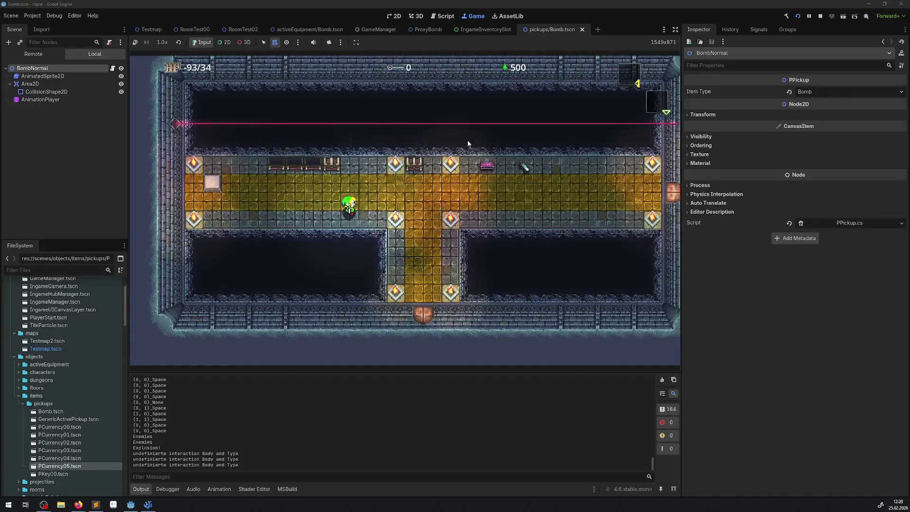
{"action": "left_click", "coordinate": [821, 16]}
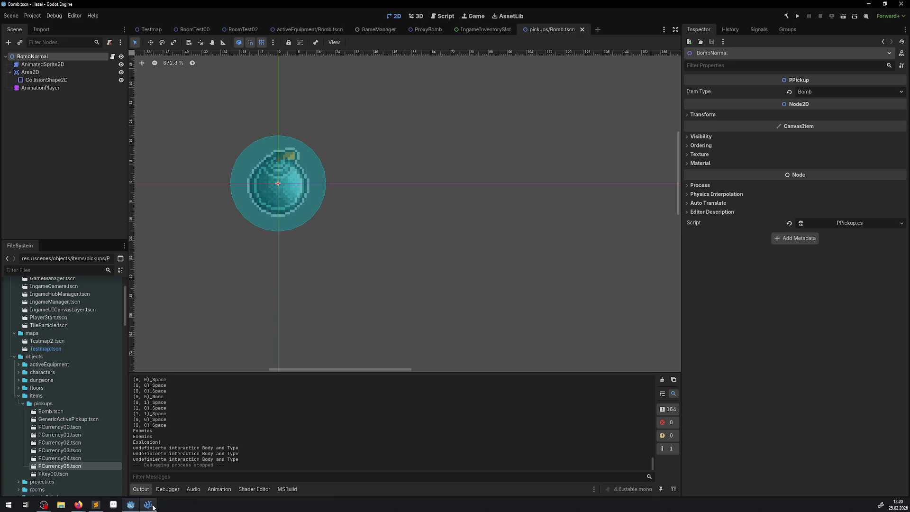
{"action": "left_click", "coordinate": [148, 504]}
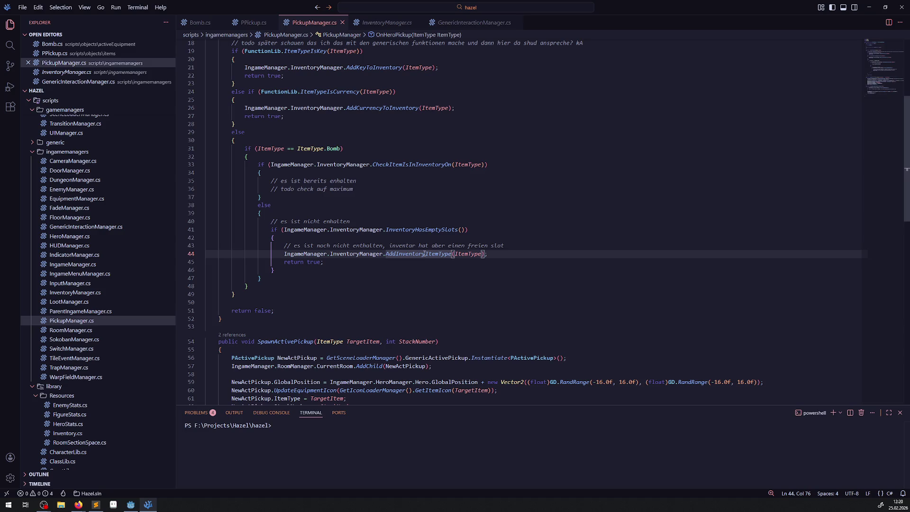
Open EnumLib.cs from the Explorer and scroll to the ItemType enum.
{"action": "mouse_move", "coordinate": [424, 257]}
{"action": "mouse_move", "coordinate": [480, 257]}
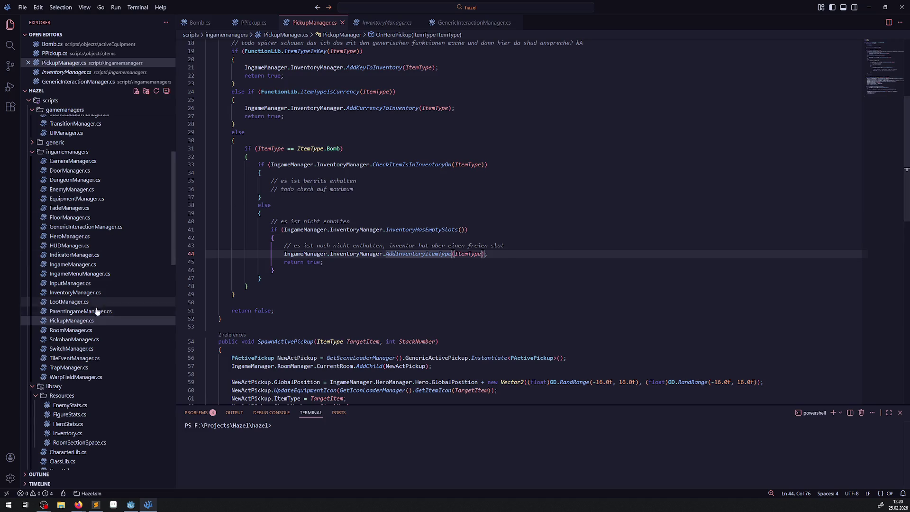
{"action": "scroll", "coordinate": [83, 308], "scroll_direction": "up", "scroll_amount": 7}
{"action": "scroll", "coordinate": [83, 308], "scroll_direction": "down", "scroll_amount": 10}
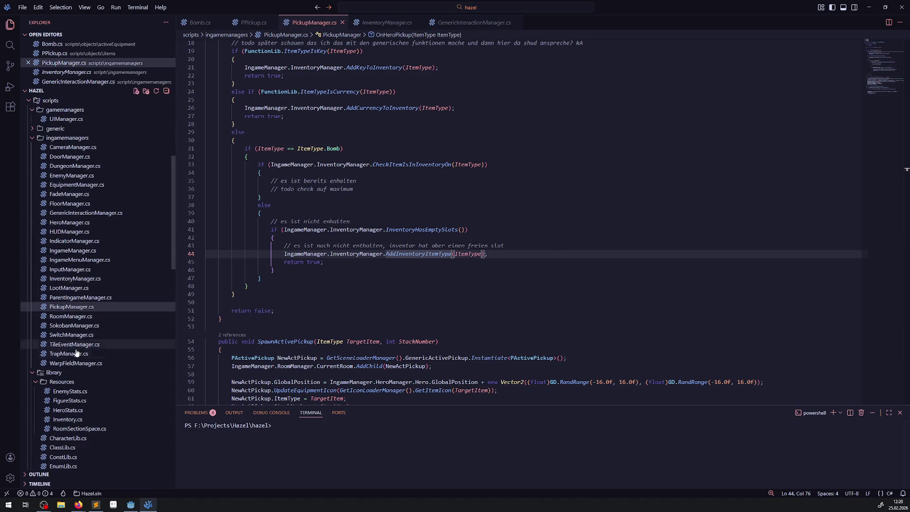
{"action": "left_click", "coordinate": [69, 414]}
{"action": "left_click", "coordinate": [425, 243]}
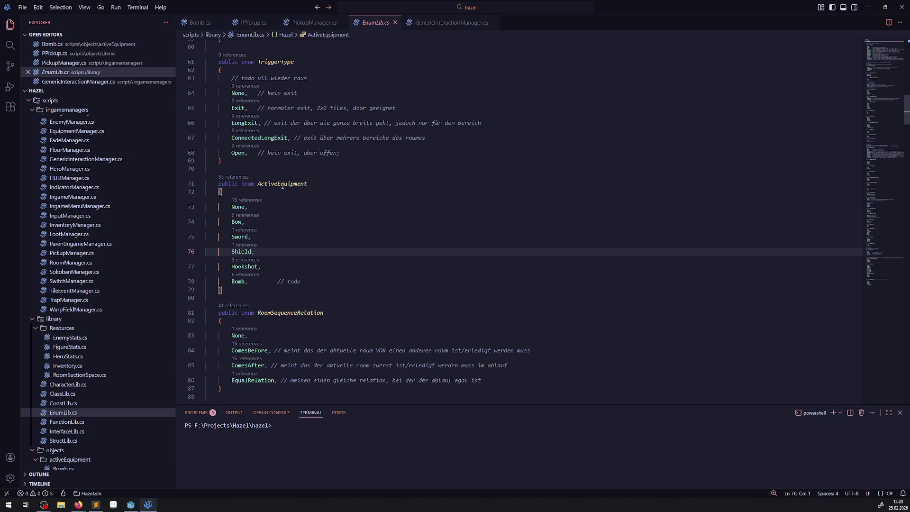
{"action": "scroll", "coordinate": [303, 222], "scroll_direction": "down", "scroll_amount": 5}
{"action": "scroll", "coordinate": [303, 222], "scroll_direction": "down", "scroll_amount": 15}
Search for 'bomb', add then remove an extra Bomb line, and save EnumLib.cs unchanged.
{"action": "key", "text": "ctrl+f"}
{"action": "type", "text": "bomb"}
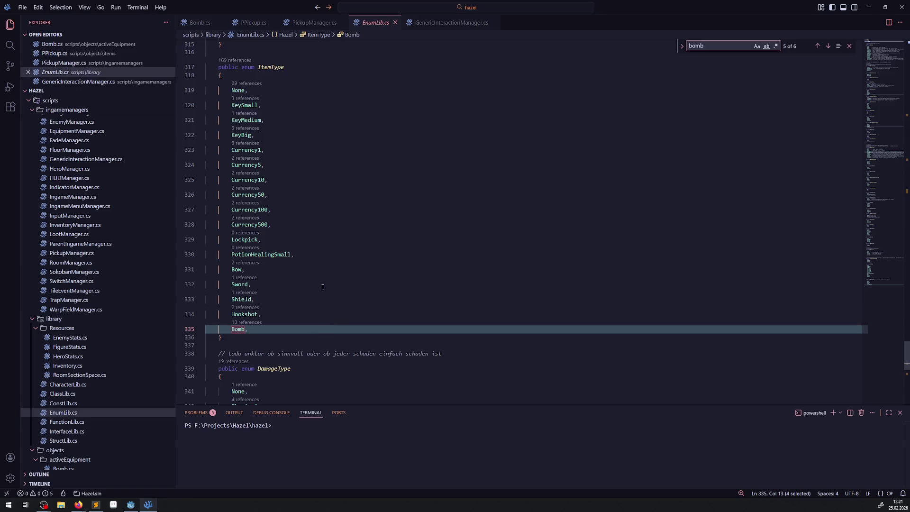
{"action": "left_click", "coordinate": [244, 329]}
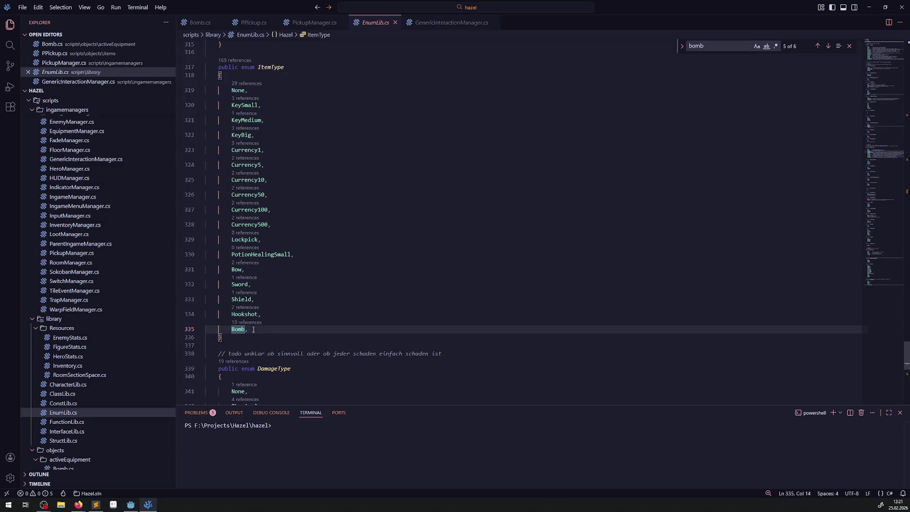
{"action": "left_click_drag", "start_coordinate": [258, 330], "coordinate": [213, 330]}
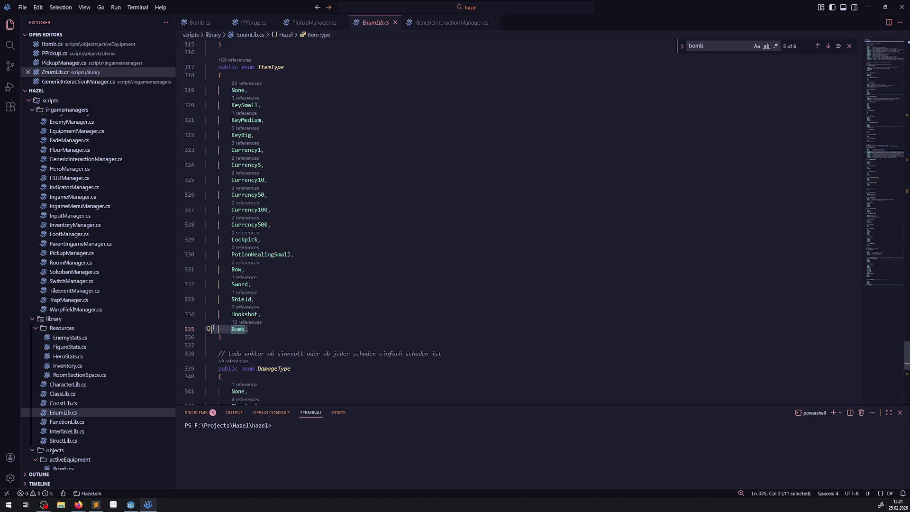
{"action": "left_click", "coordinate": [264, 329]}
{"action": "key", "text": "Return"}
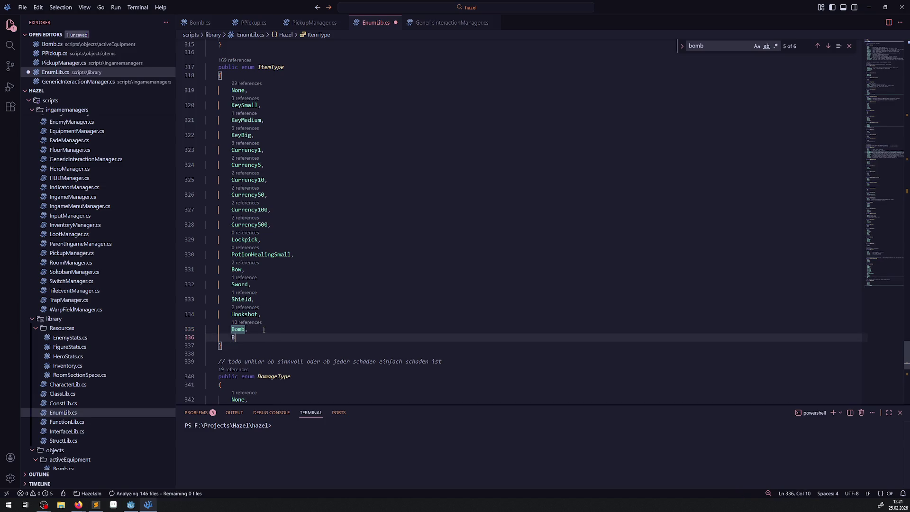
{"action": "type", "text": "Bomb"}
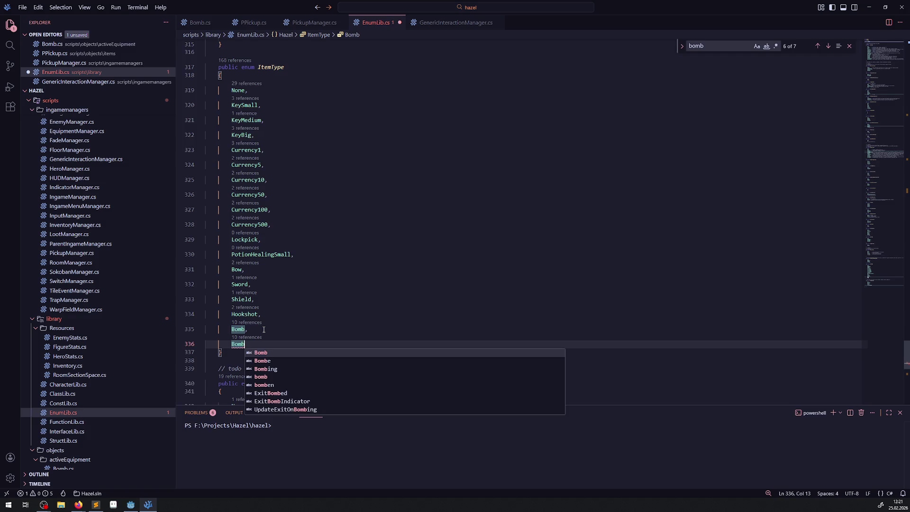
{"action": "key", "text": "BackSpace"}
{"action": "key", "text": "BackSpace"}
{"action": "key", "text": "BackSpace"}
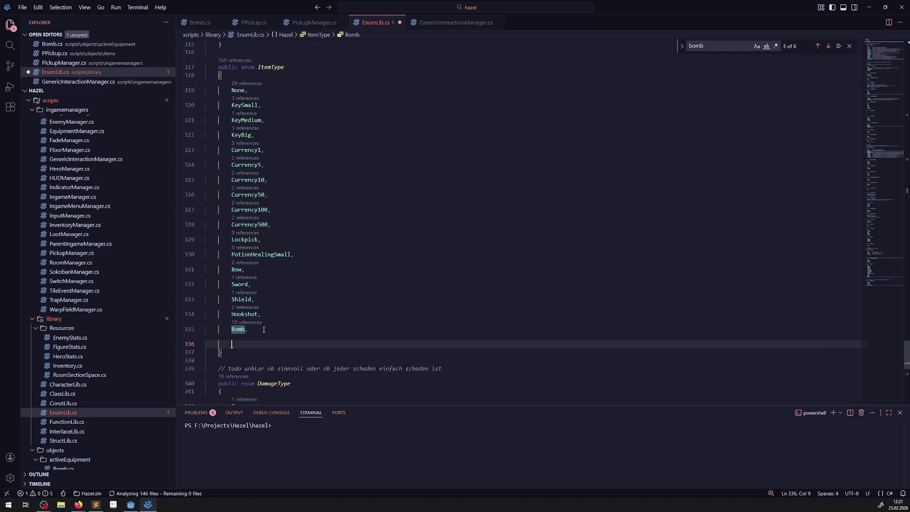
{"action": "key", "text": "ctrl+s"}
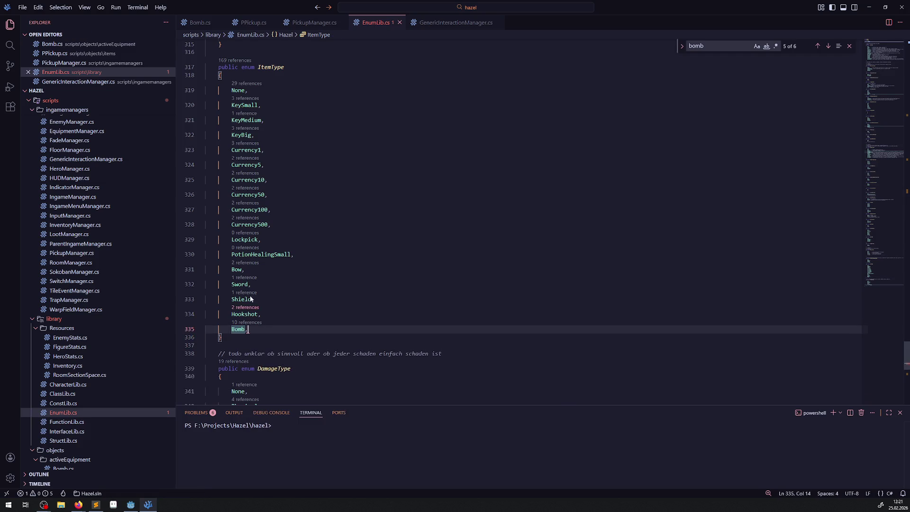
In PPickup.cs, start a new [Export] field below the ItemType field.
{"action": "left_click", "coordinate": [254, 24]}
{"action": "scroll", "coordinate": [308, 219], "scroll_direction": "up", "scroll_amount": 4}
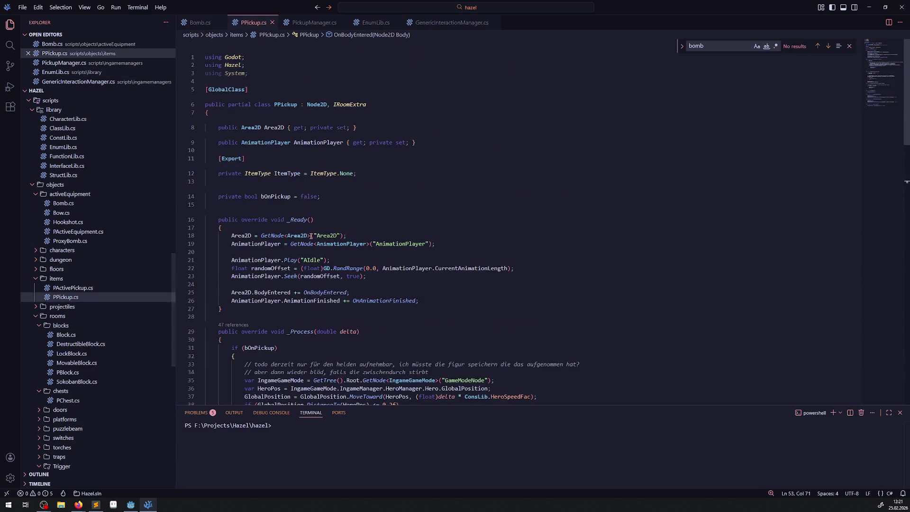
{"action": "left_click", "coordinate": [377, 176]}
{"action": "key", "text": "Return"}
{"action": "key", "text": "Return"}
{"action": "type", "text": "["}
{"action": "type", "text": "Export]"}
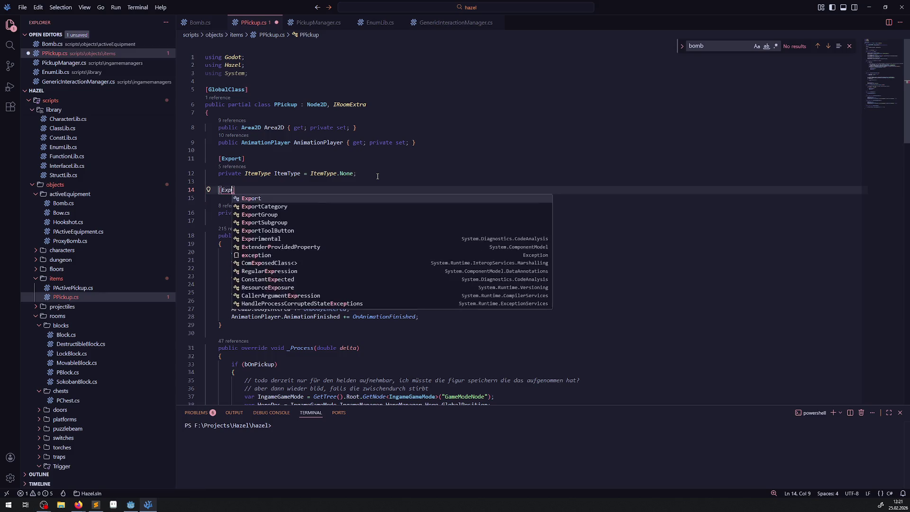
{"action": "type", "text": "pri"}
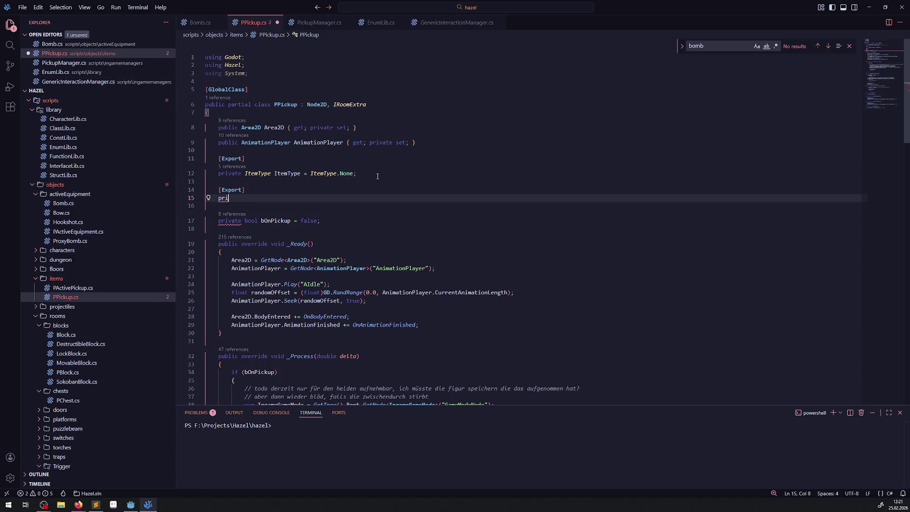
{"action": "scroll", "coordinate": [427, 263], "scroll_direction": "down", "scroll_amount": 3}
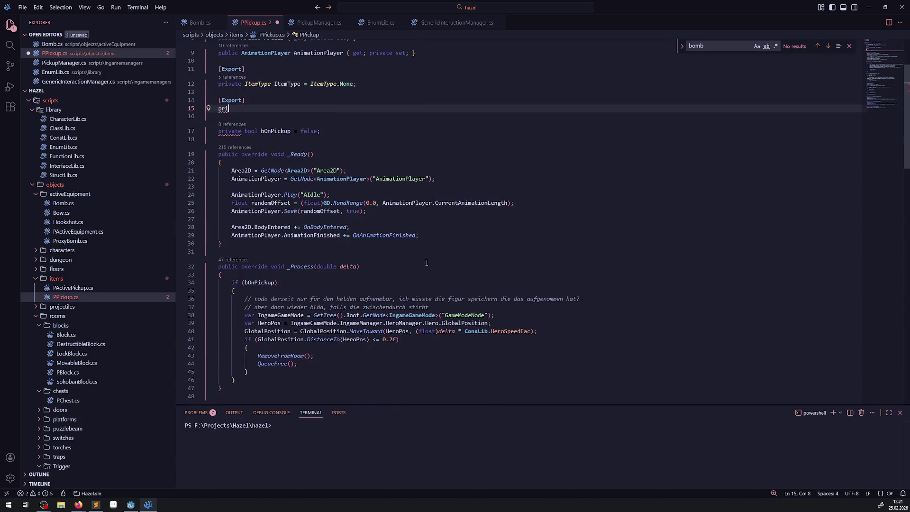
Complete the field as 'private int ItemStack = 1;' and save PPickup.cs.
{"action": "key", "text": "ctrl+space"}
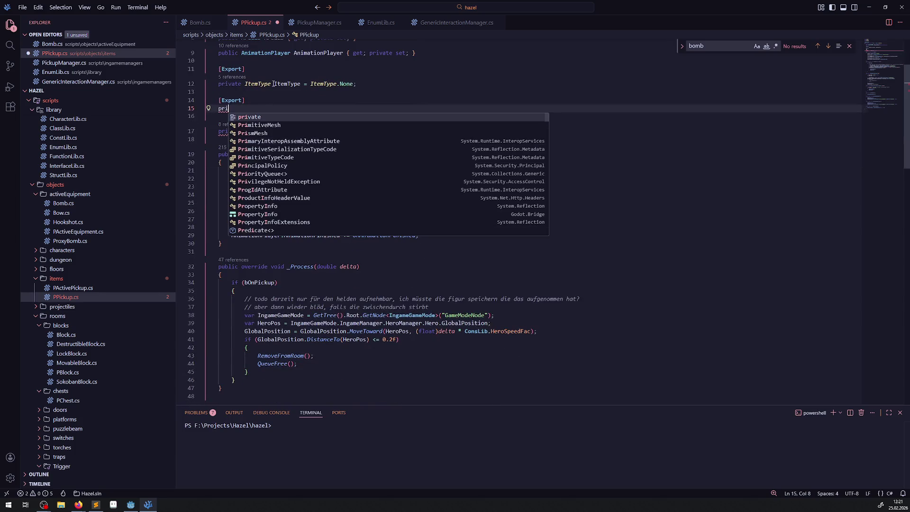
{"action": "left_click", "coordinate": [325, 71]}
{"action": "scroll", "coordinate": [361, 241], "scroll_direction": "down", "scroll_amount": 4}
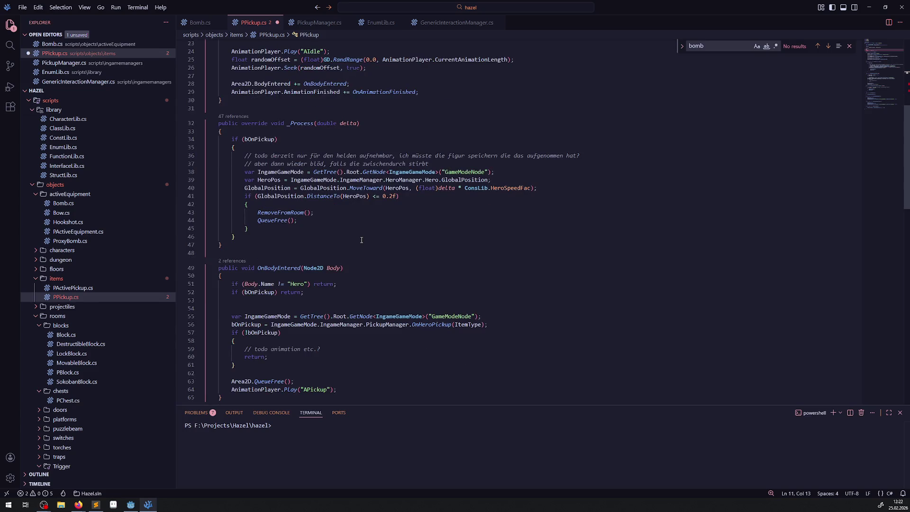
{"action": "type", "text": "v"}
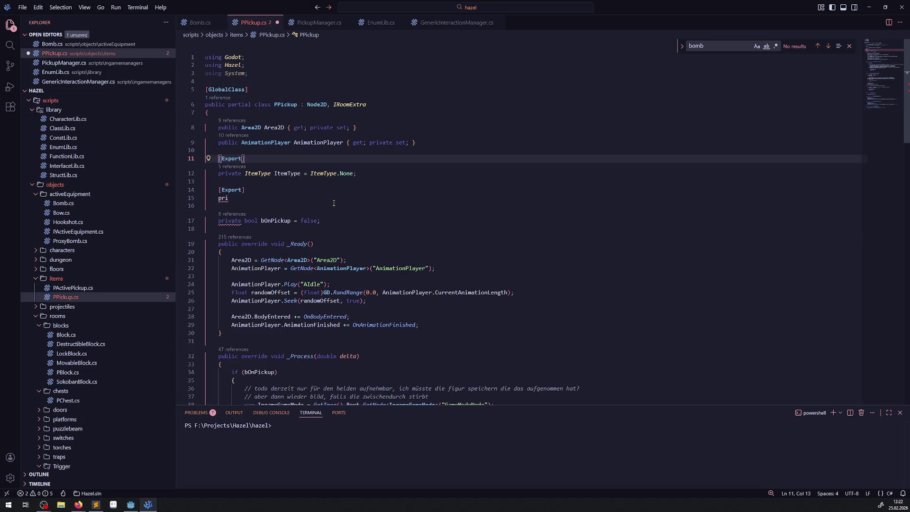
{"action": "left_click", "coordinate": [273, 197]}
{"action": "type", "text": "vate int "}
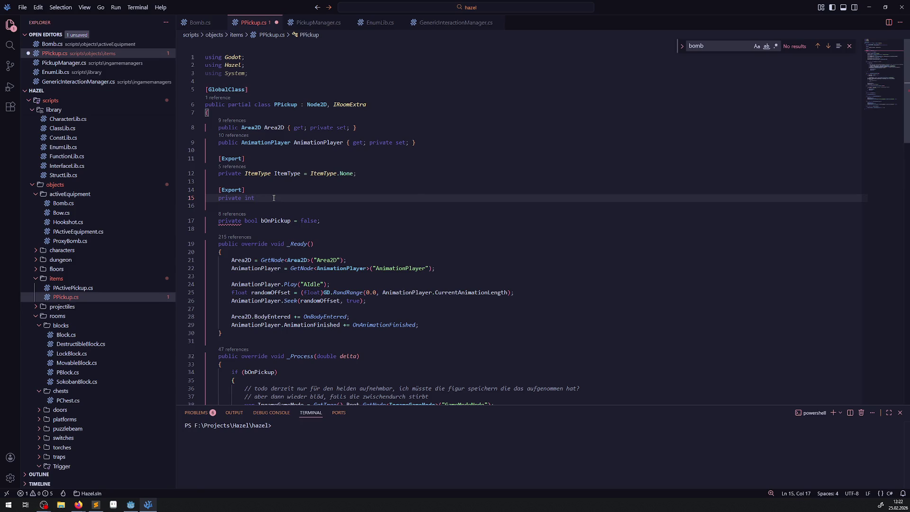
{"action": "type", "text": "ItemStack = 0"}
{"action": "key", "text": "BackSpace"}
{"action": "type", "text": "1;"}
{"action": "key", "text": "ctrl+s"}
Add ', ItemStack' to the OnHeroPickup call and go to its definition.
{"action": "double_click", "coordinate": [279, 205]}
{"action": "scroll", "coordinate": [491, 265], "scroll_direction": "down", "scroll_amount": 5}
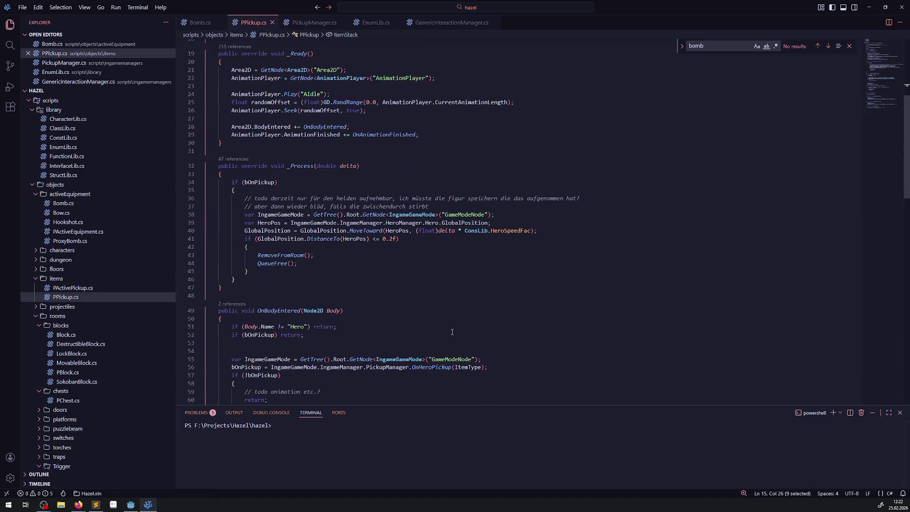
{"action": "left_click", "coordinate": [482, 368]}
{"action": "type", "text": ", ItemStack"}
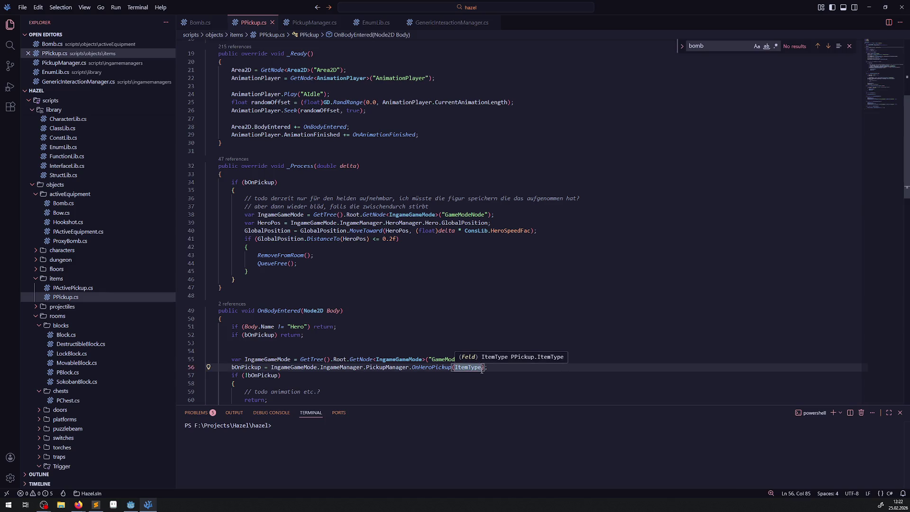
{"action": "left_click", "coordinate": [429, 368]}
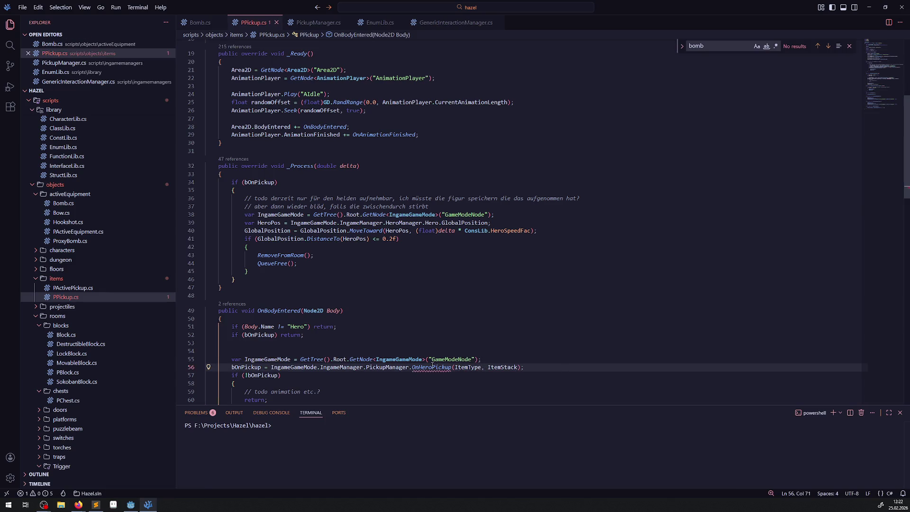
{"action": "right_click", "coordinate": [429, 368]}
{"action": "left_click", "coordinate": [482, 146]}
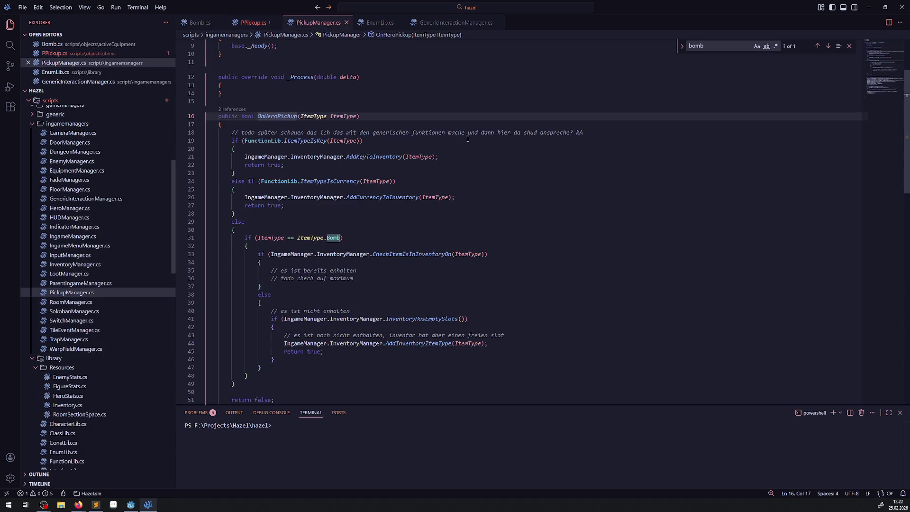
Add an 'int ItemStack' parameter to OnHeroPickup and pass ItemStack to AddInventoryItemType.
{"action": "left_click", "coordinate": [358, 116]}
{"action": "type", "text": ", i"}
{"action": "type", "text": "nt "}
{"action": "type", "text": "ItemStack"}
{"action": "key", "text": "ctrl+s"}
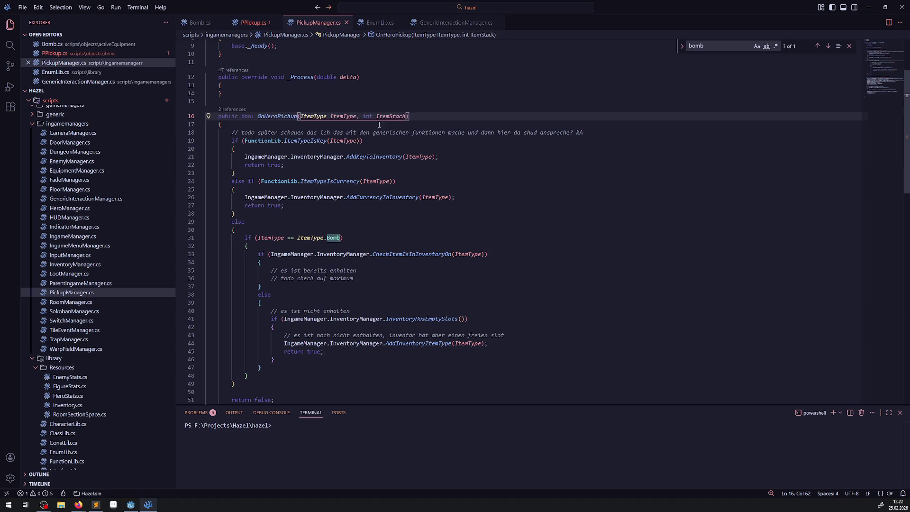
{"action": "left_click", "coordinate": [482, 344]}
{"action": "type", "text": ", ItemStack"}
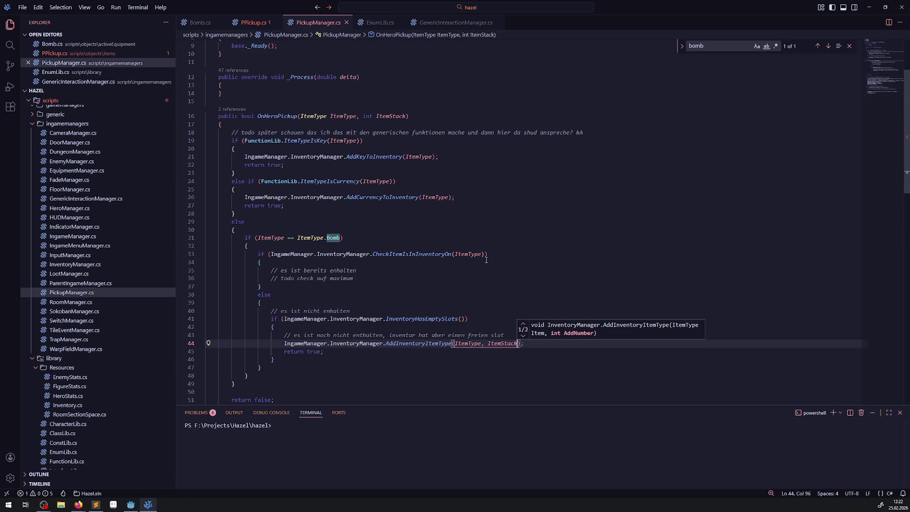
Copy the AddInventoryItemType call under the todo comment in the already-owned branch, save, and return to Godot.
{"action": "left_click", "coordinate": [486, 260]}
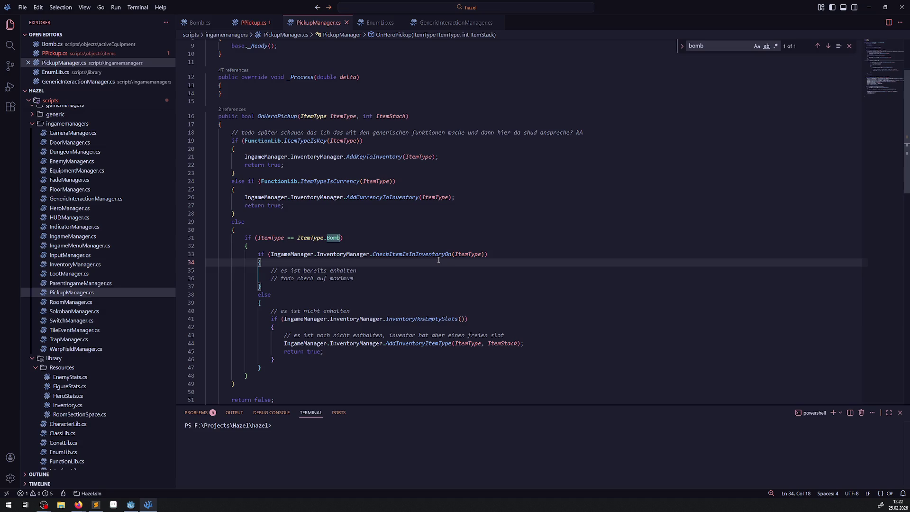
{"action": "left_click", "coordinate": [369, 279]}
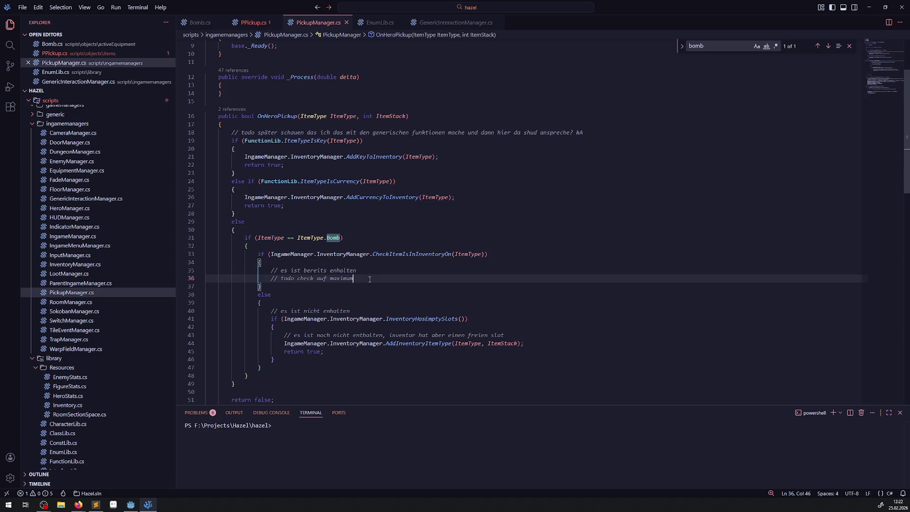
{"action": "left_click_drag", "start_coordinate": [283, 343], "coordinate": [544, 344]}
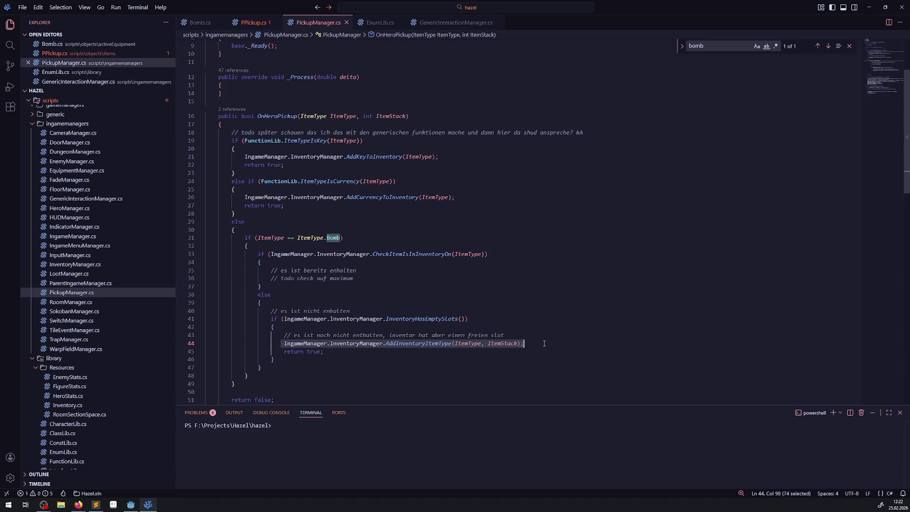
{"action": "key", "text": "ctrl+c"}
{"action": "left_click", "coordinate": [381, 279]}
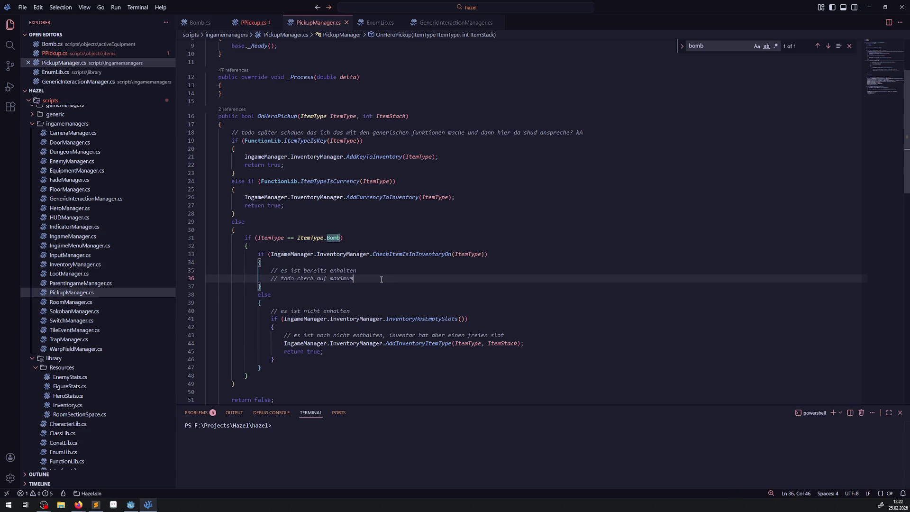
{"action": "key", "text": "Return"}
{"action": "key", "text": "ctrl+v"}
{"action": "key", "text": "ctrl+s"}
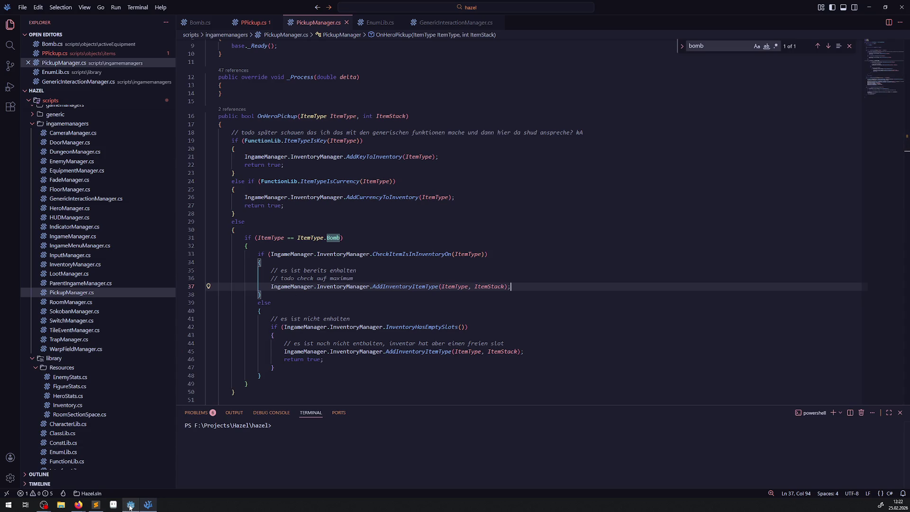
{"action": "mouse_move", "coordinate": [132, 508]}
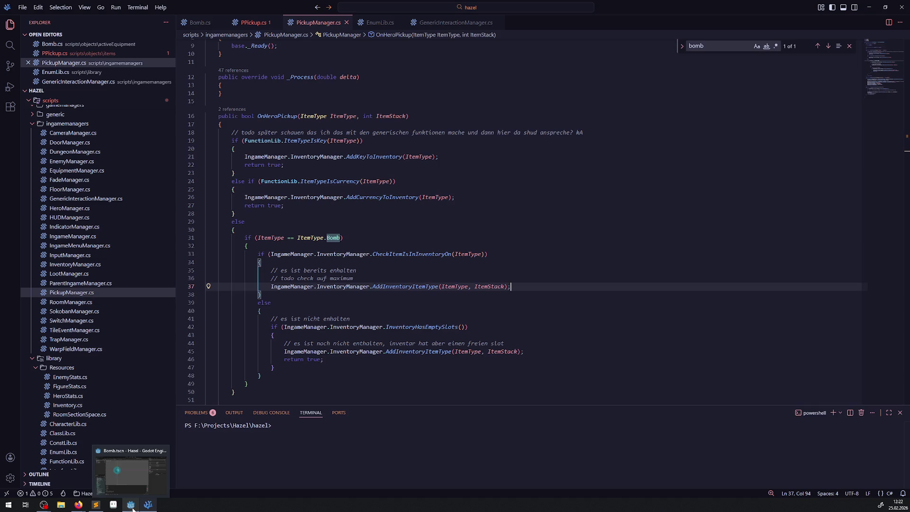
{"action": "left_click", "coordinate": [131, 507]}
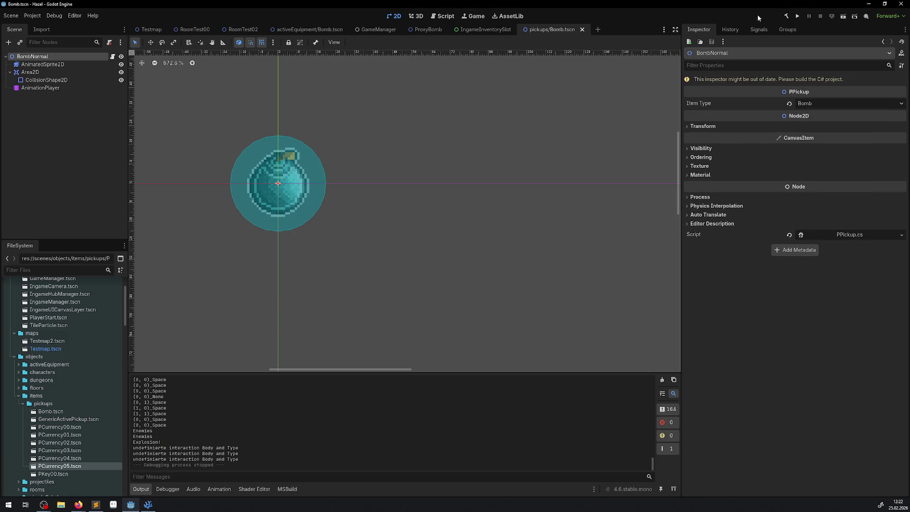
Rebuild the C# project, set the bomb's Item Stack to 98, save the scene, and run the game.
{"action": "left_click", "coordinate": [785, 16]}
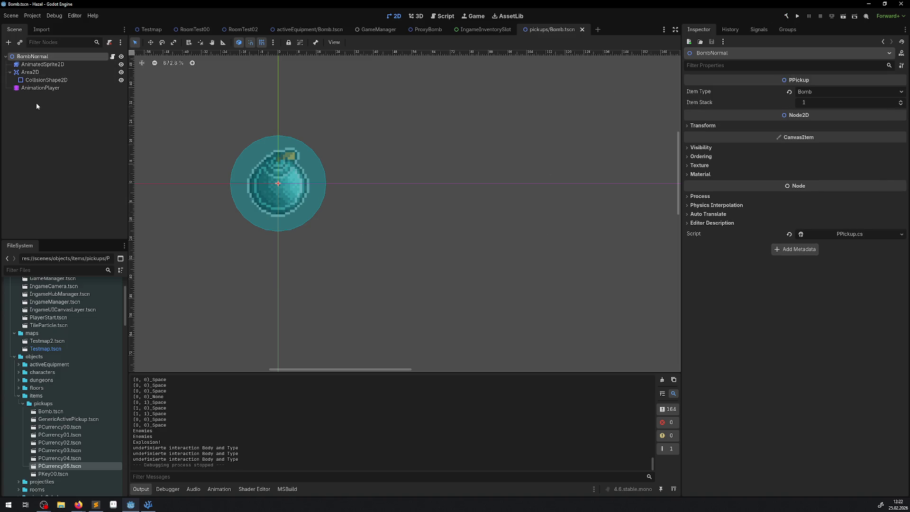
{"action": "left_click", "coordinate": [804, 103]}
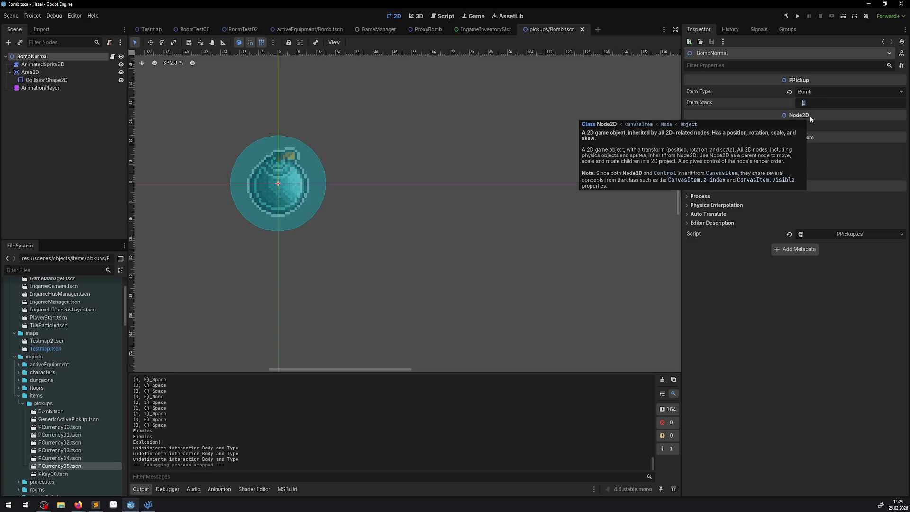
{"action": "type", "text": "98"}
{"action": "key", "text": "Return"}
{"action": "key", "text": "ctrl+s"}
{"action": "left_click", "coordinate": [787, 18]}
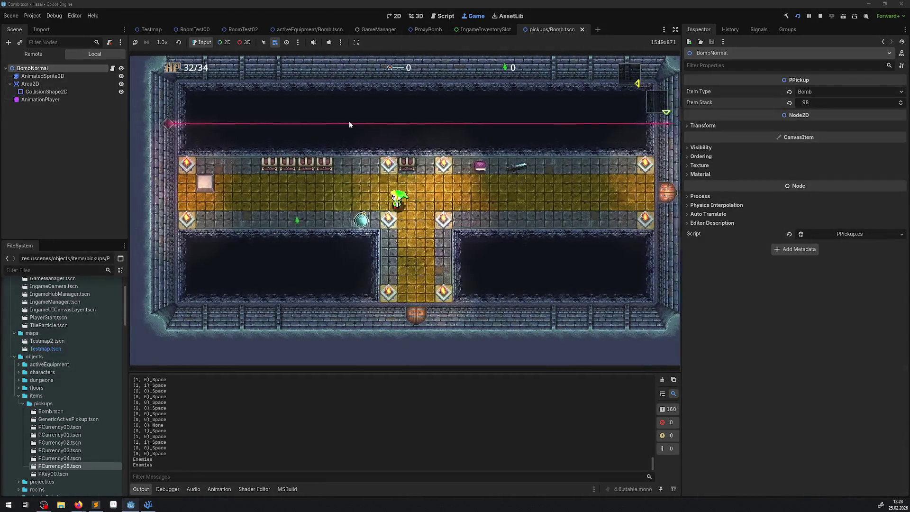
Pick up the bomb, check the inventory, then drop bombs walking right and back left along the corridor.
{"action": "key", "text": "Left"}
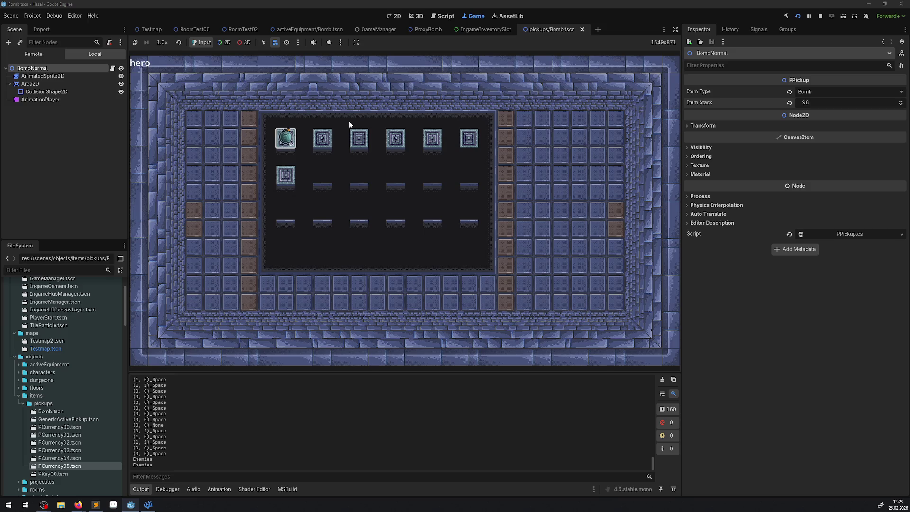
{"action": "key", "text": "Escape"}
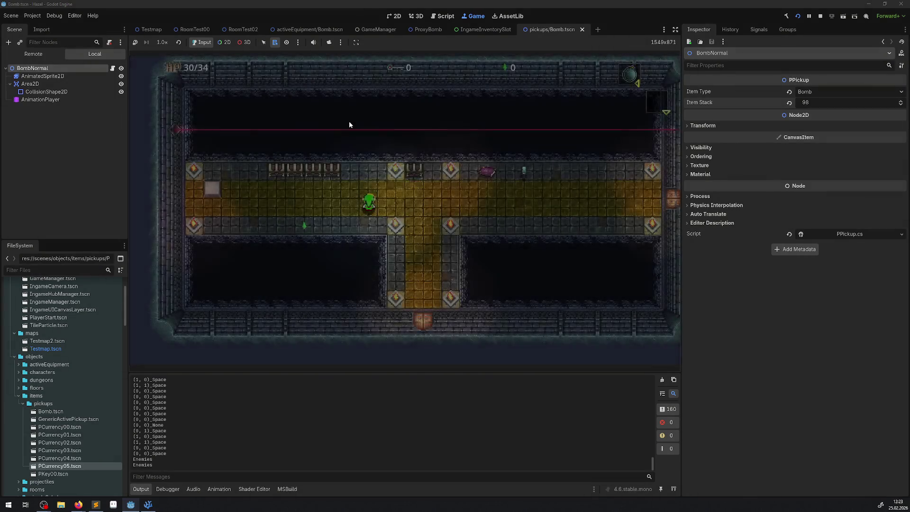
{"action": "key", "text": "Right"}
{"action": "key", "text": "space"}
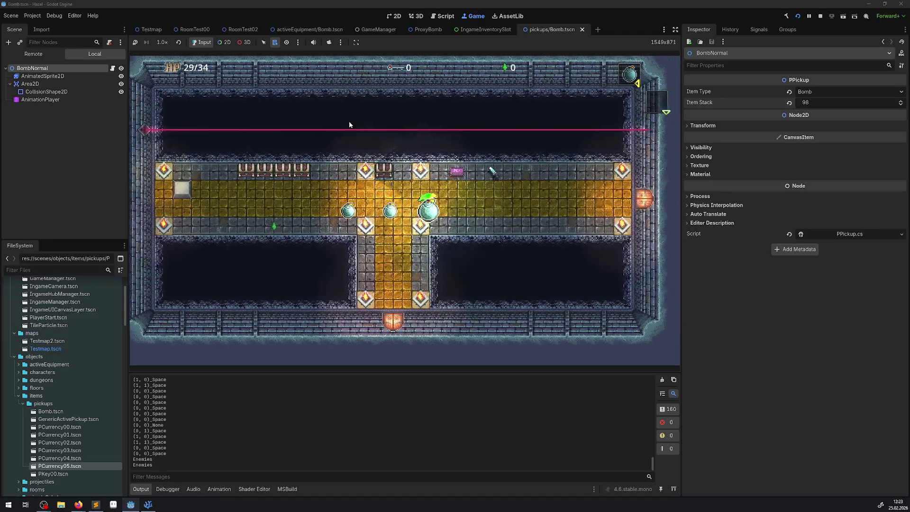
{"action": "key", "text": "Right"}
{"action": "key", "text": "space"}
{"action": "key", "text": "space"}
{"action": "key", "text": "space"}
{"action": "key", "text": "Left"}
{"action": "key", "text": "space"}
{"action": "key", "text": "space"}
{"action": "key", "text": "space"}
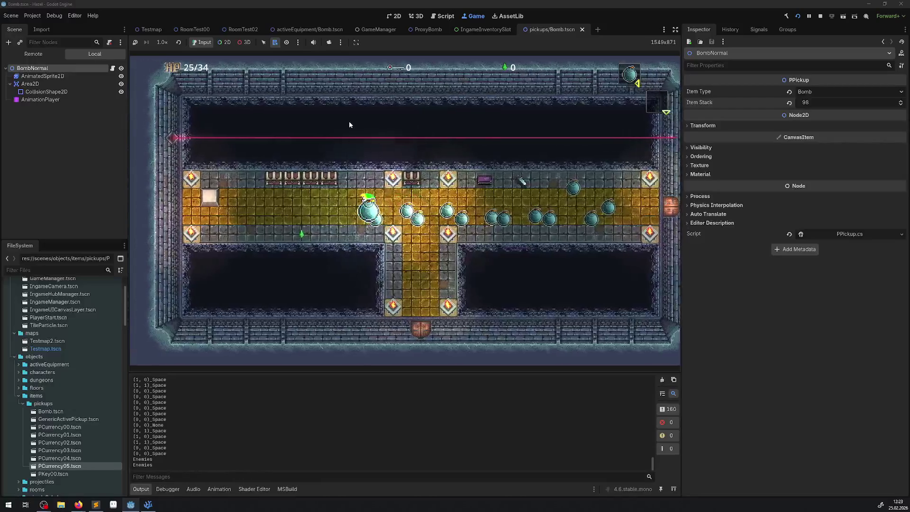
{"action": "key", "text": "Left"}
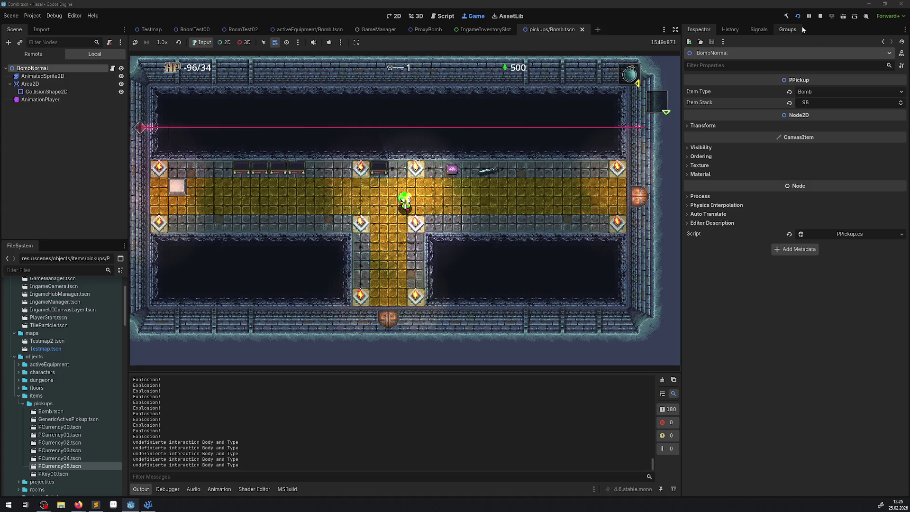
Walk the hero around to push the white block, then stop the running game.
{"action": "key", "text": "Left"}
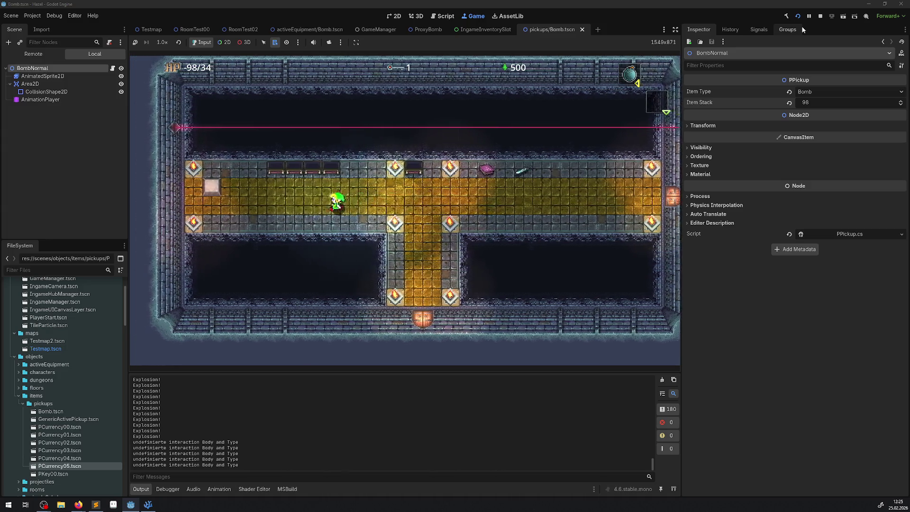
{"action": "key", "text": "Left"}
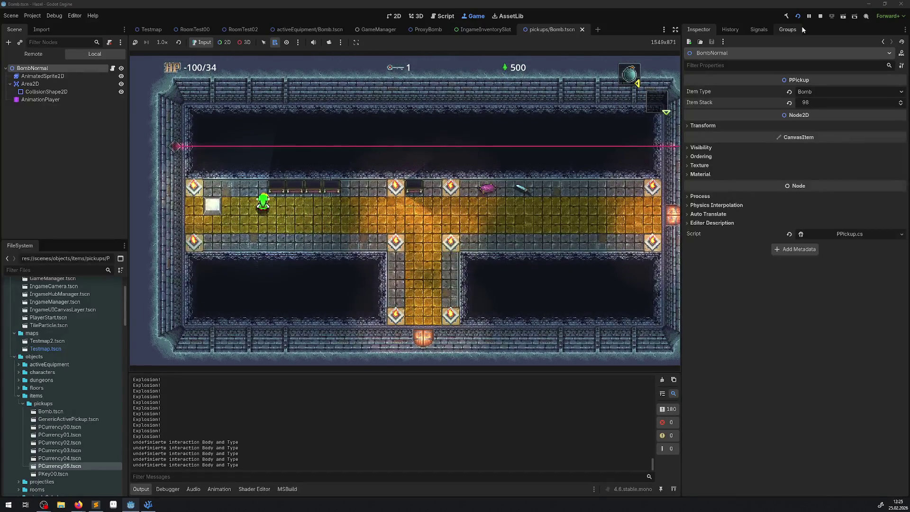
{"action": "key", "text": "Left"}
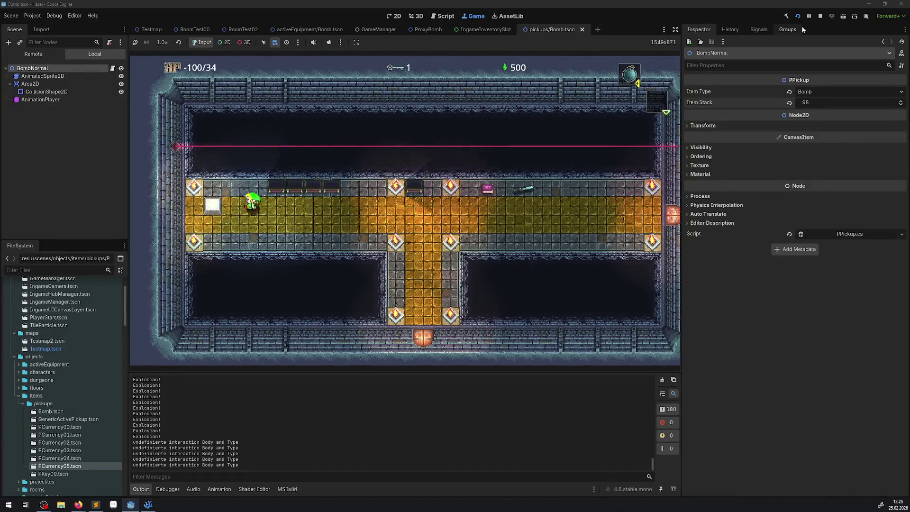
{"action": "key", "text": "Right"}
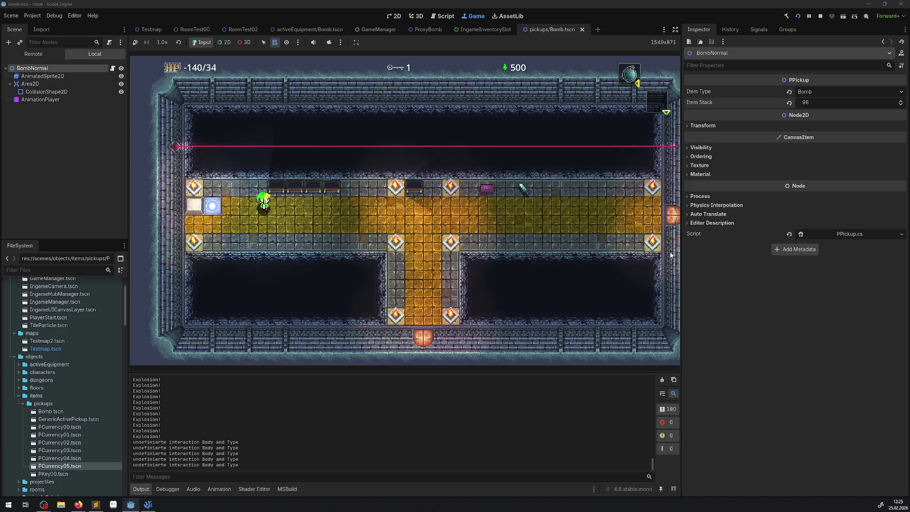
{"action": "left_click", "coordinate": [820, 16]}
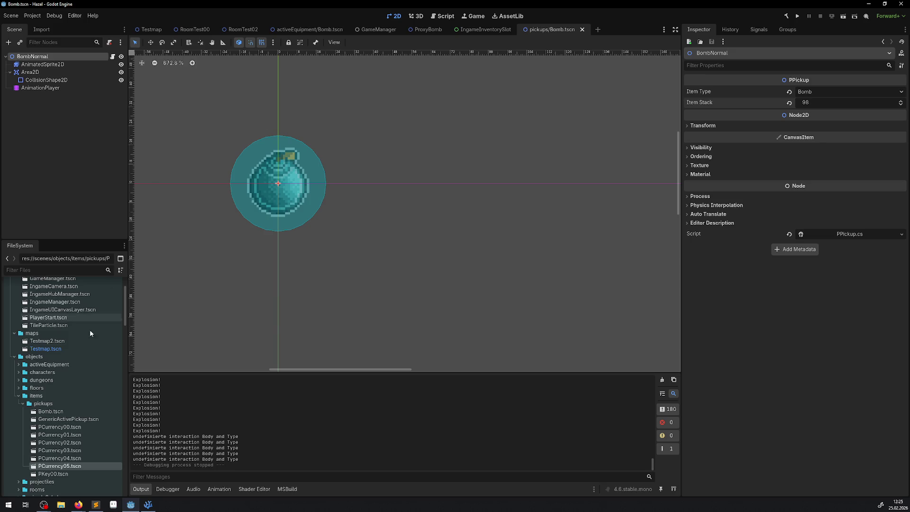
Browse the Godot FileSystem dock, then switch to Visual Studio Code showing PickupManager.cs.
{"action": "scroll", "coordinate": [87, 433], "scroll_direction": "up", "scroll_amount": 3}
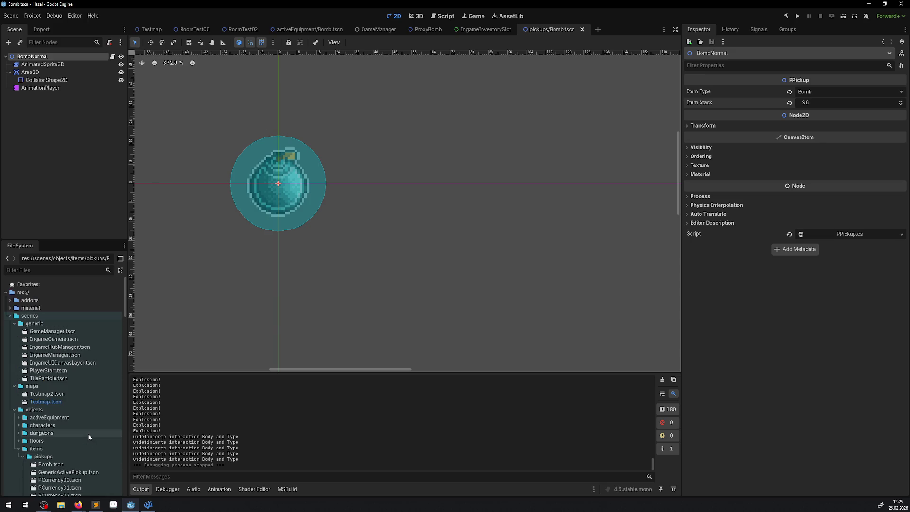
{"action": "scroll", "coordinate": [82, 433], "scroll_direction": "down", "scroll_amount": 5}
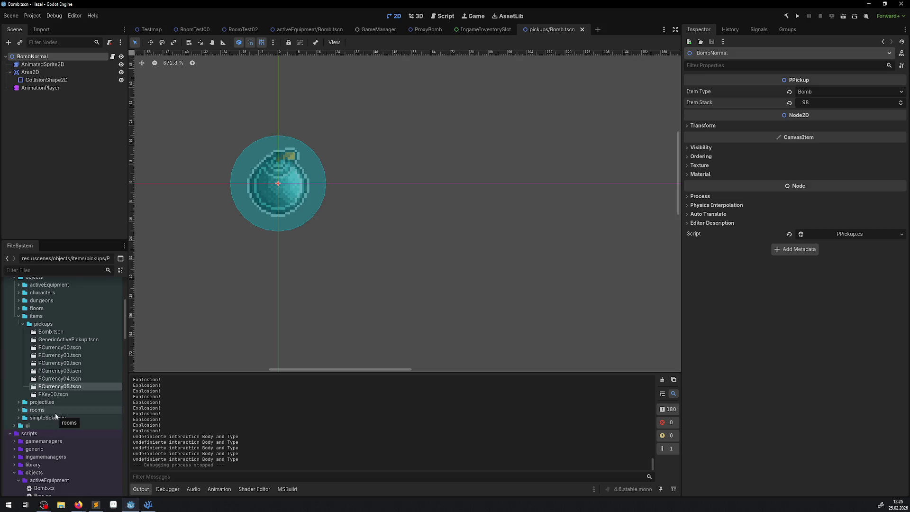
{"action": "left_click", "coordinate": [143, 506]}
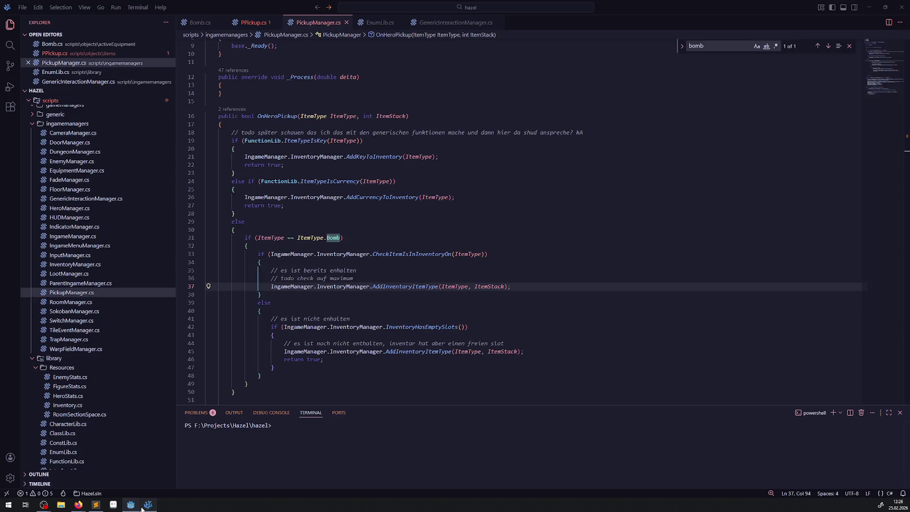
Open PChest.cs and duplicate the [Export] ContentItemType declaration below itself.
{"action": "scroll", "coordinate": [76, 394], "scroll_direction": "down", "scroll_amount": 5}
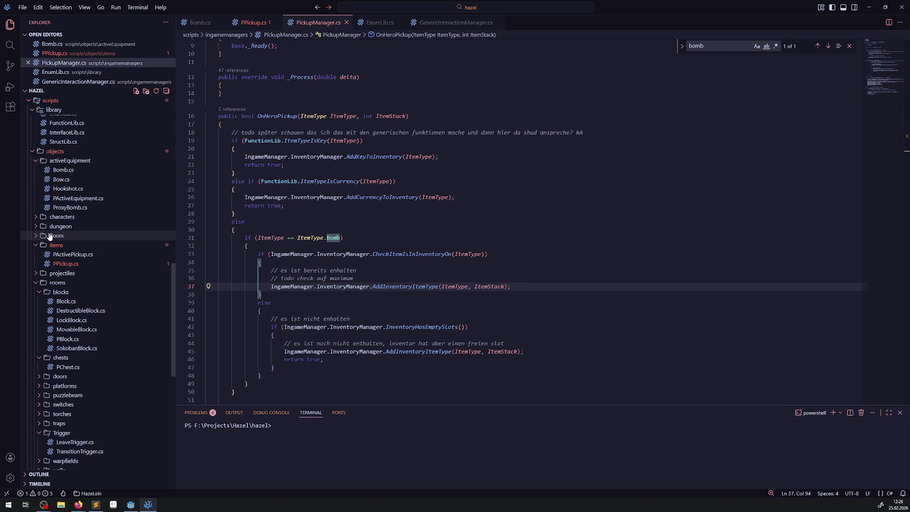
{"action": "left_click", "coordinate": [68, 369]}
{"action": "scroll", "coordinate": [354, 247], "scroll_direction": "up", "scroll_amount": 15}
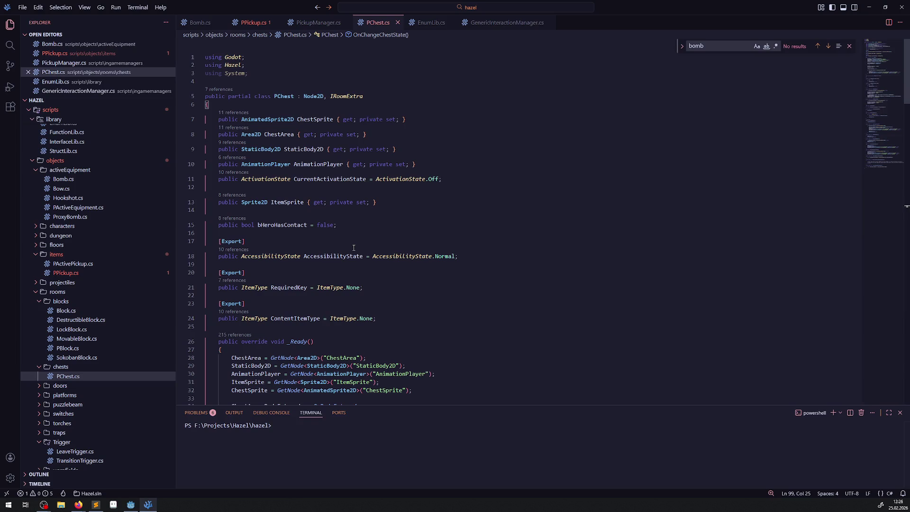
{"action": "left_click", "coordinate": [401, 320]}
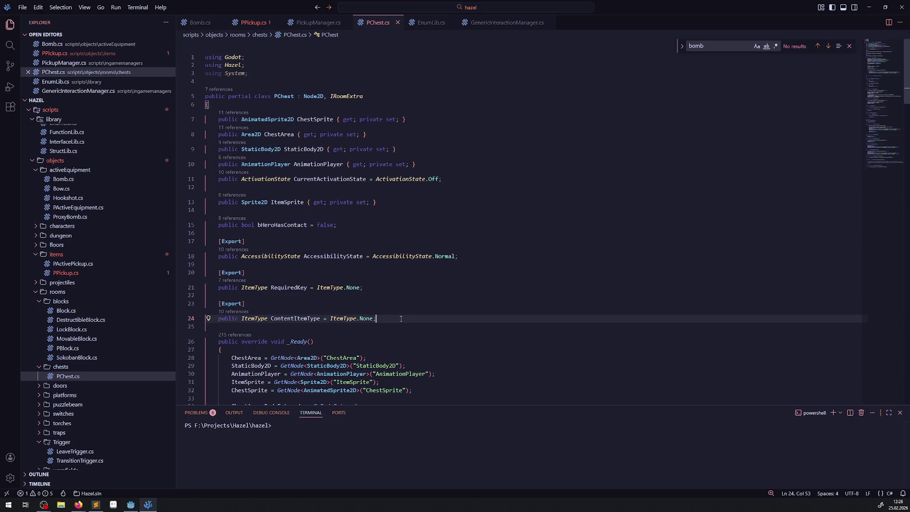
{"action": "key", "text": "Return"}
{"action": "key", "text": "Return"}
{"action": "left_click", "coordinate": [401, 320]}
{"action": "key", "text": "shift+Up"}
{"action": "key", "text": "shift+Up"}
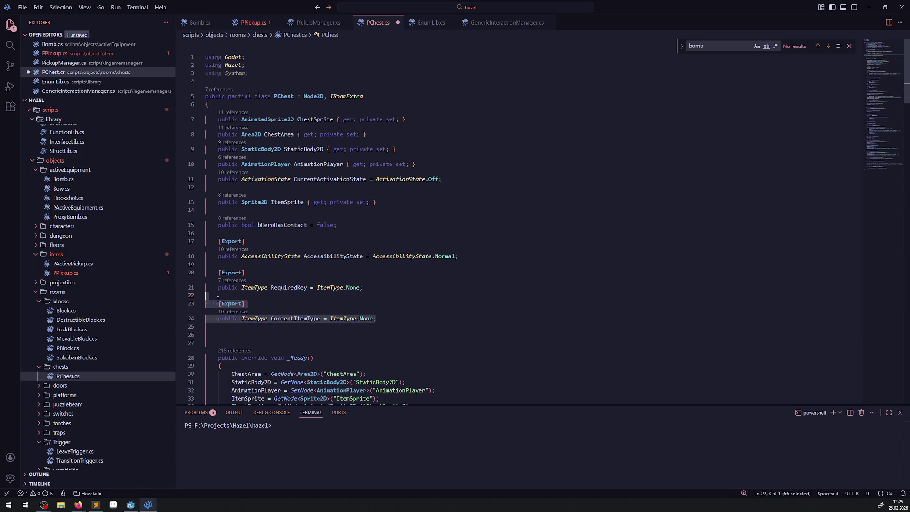
{"action": "key", "text": "ctrl+c"}
{"action": "left_click", "coordinate": [236, 334]}
{"action": "key", "text": "ctrl+v"}
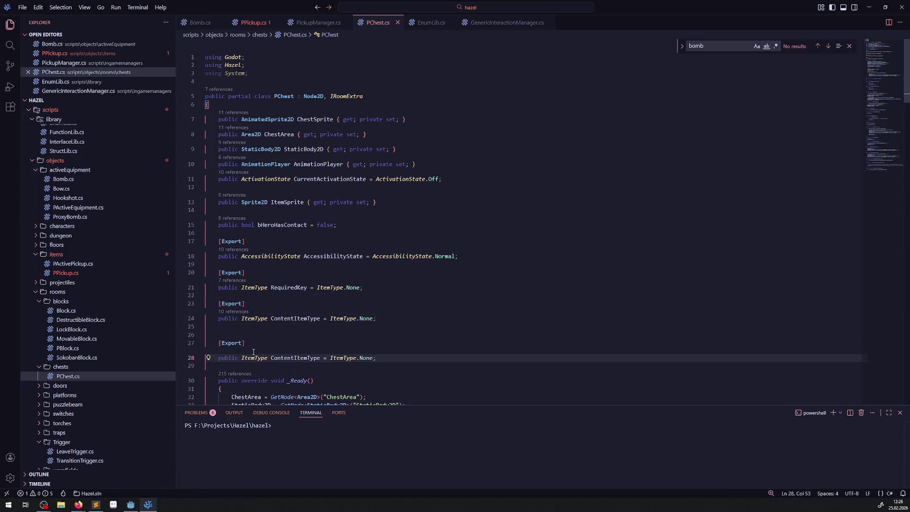
Turn the copy into 'public int ItemStack = 1;' and save PChest.cs.
{"action": "left_click", "coordinate": [222, 358]}
{"action": "double_click", "coordinate": [255, 358]}
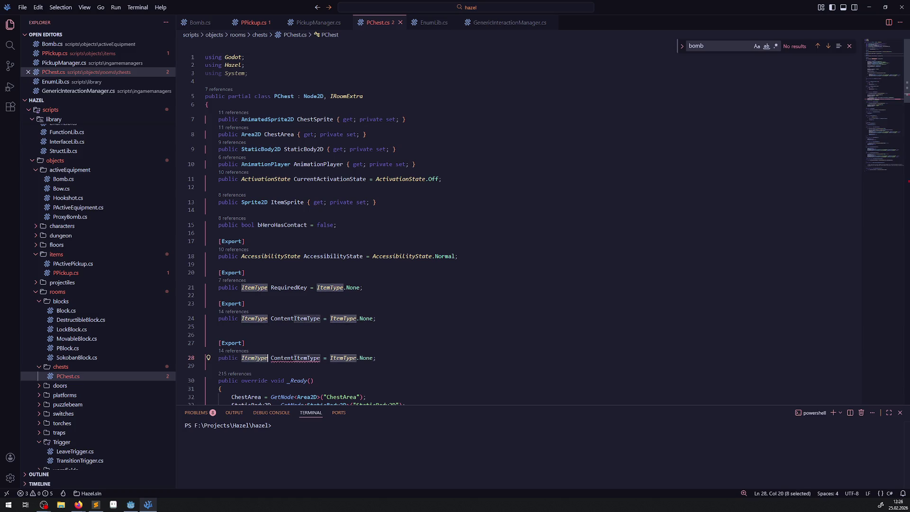
{"action": "type", "text": "int"}
{"action": "double_click", "coordinate": [265, 358]}
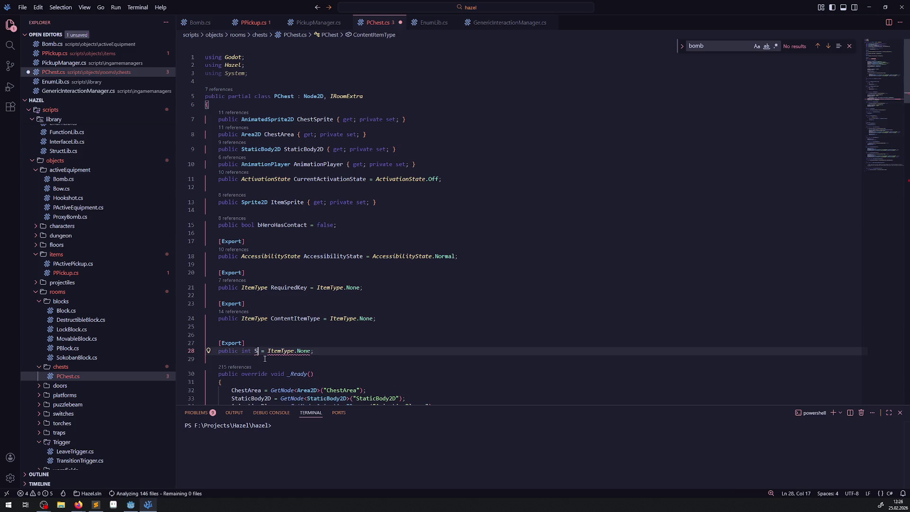
{"action": "type", "text": "StackN"}
{"action": "key", "text": "Escape"}
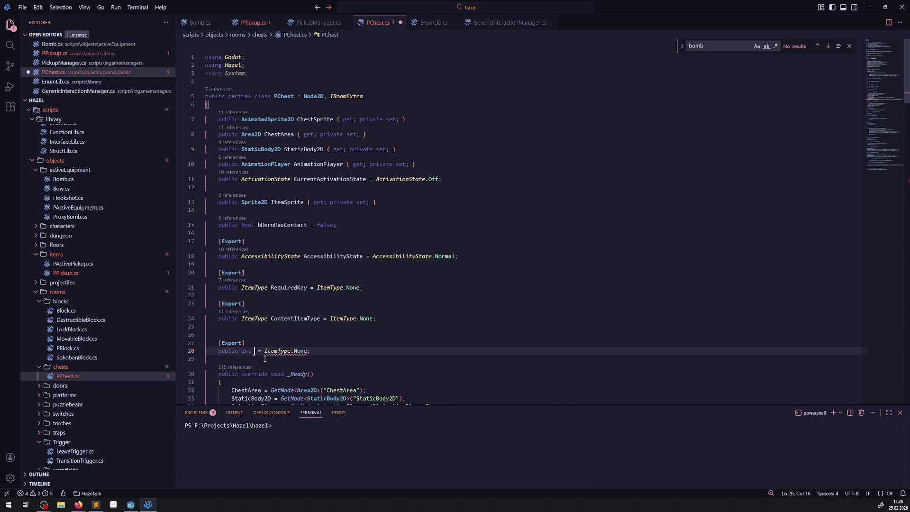
{"action": "left_click", "coordinate": [242, 23]}
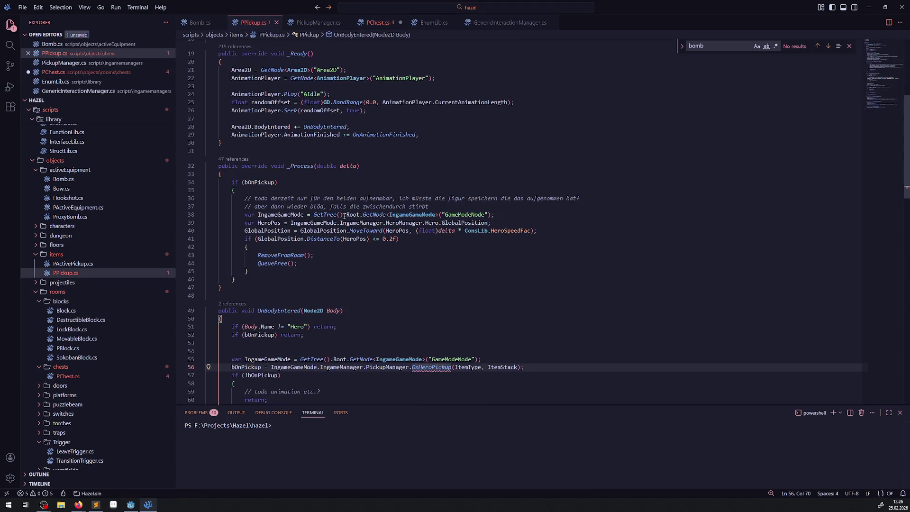
{"action": "double_click", "coordinate": [502, 368]}
{"action": "key", "text": "ctrl+Tab"}
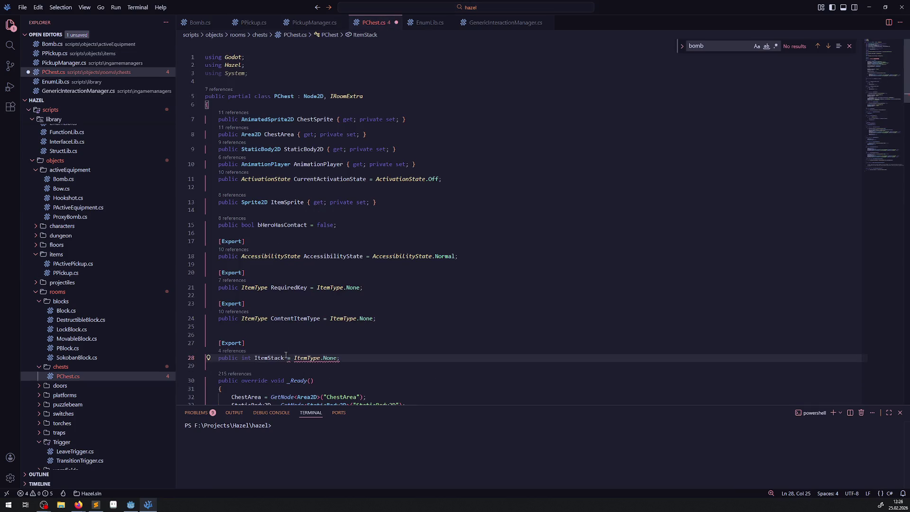
{"action": "left_click_drag", "start_coordinate": [294, 358], "coordinate": [336, 358]}
{"action": "key", "text": "Delete"}
{"action": "type", "text": "1;"}
{"action": "left_click", "coordinate": [404, 287]}
{"action": "key", "text": "ctrl+s"}
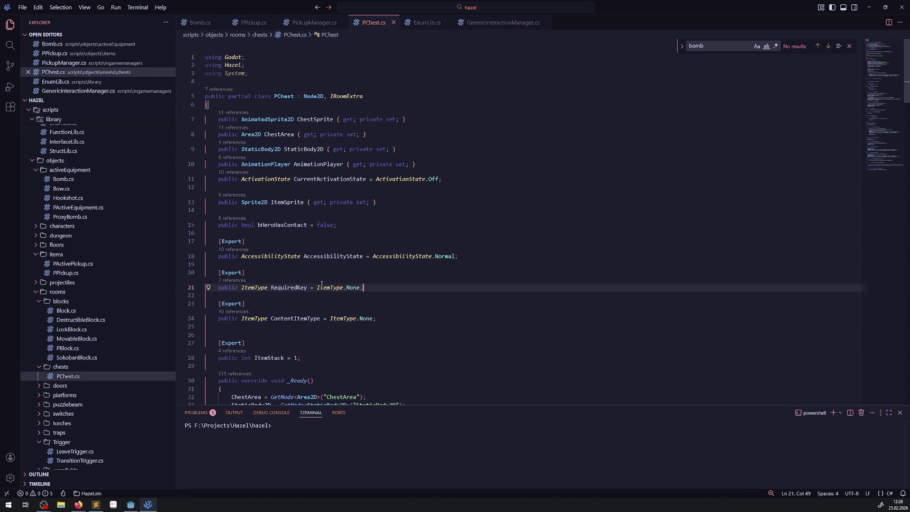
Scroll through PChest.cs, then list all 10 references to ContentItemType from line 24.
{"action": "scroll", "coordinate": [322, 284], "scroll_direction": "down", "scroll_amount": 12}
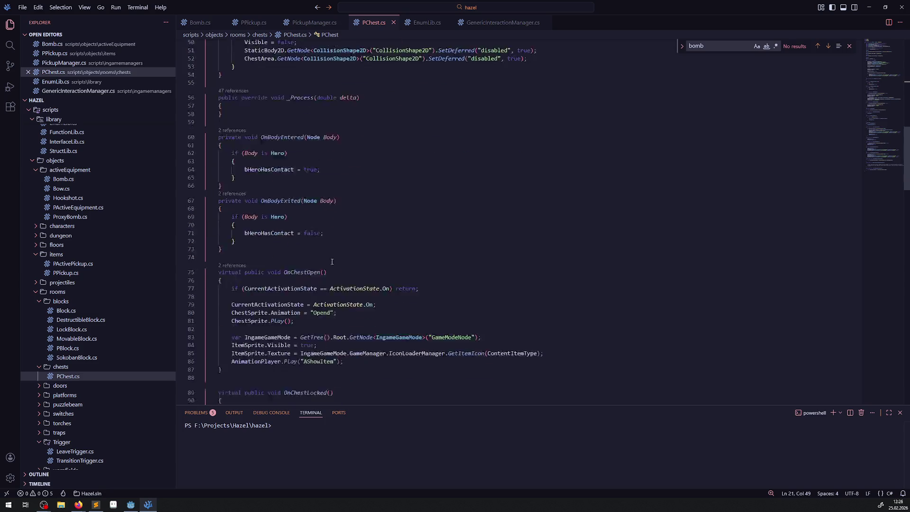
{"action": "scroll", "coordinate": [332, 262], "scroll_direction": "down", "scroll_amount": 7}
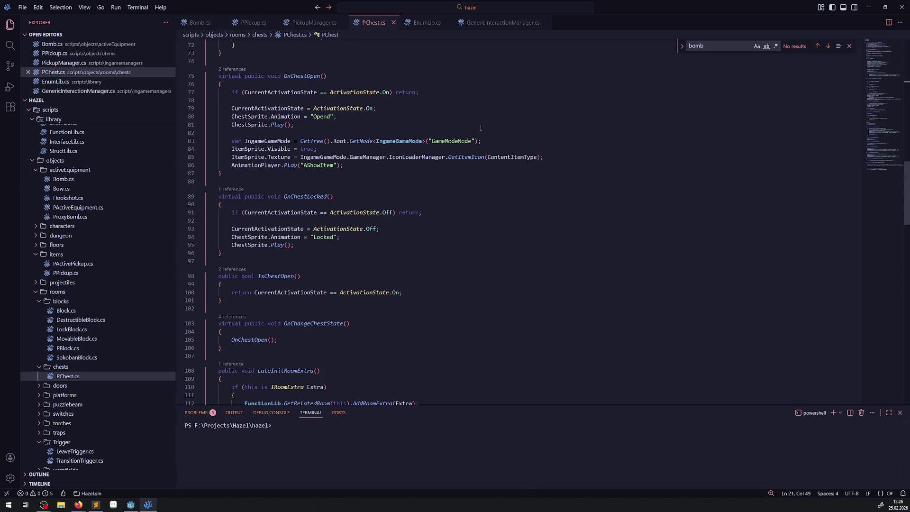
{"action": "scroll", "coordinate": [424, 198], "scroll_direction": "down", "scroll_amount": 4}
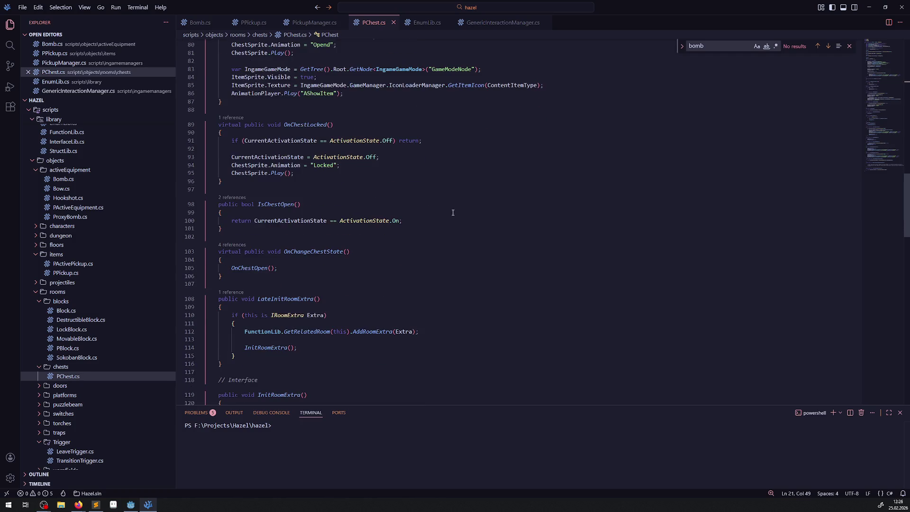
{"action": "scroll", "coordinate": [419, 251], "scroll_direction": "down", "scroll_amount": 2}
{"action": "scroll", "coordinate": [420, 252], "scroll_direction": "down", "scroll_amount": 15}
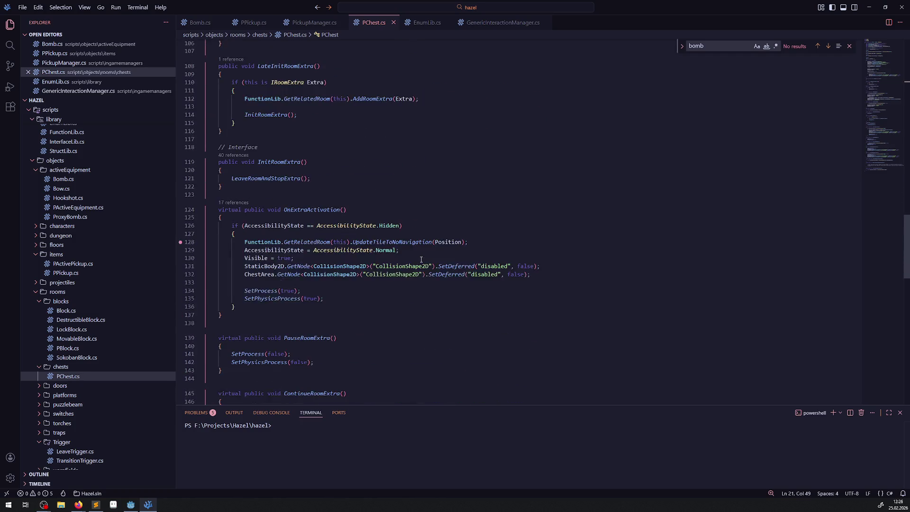
{"action": "scroll", "coordinate": [401, 290], "scroll_direction": "down", "scroll_amount": 10}
{"action": "scroll", "coordinate": [406, 285], "scroll_direction": "up", "scroll_amount": 20}
{"action": "scroll", "coordinate": [409, 282], "scroll_direction": "up", "scroll_amount": 3}
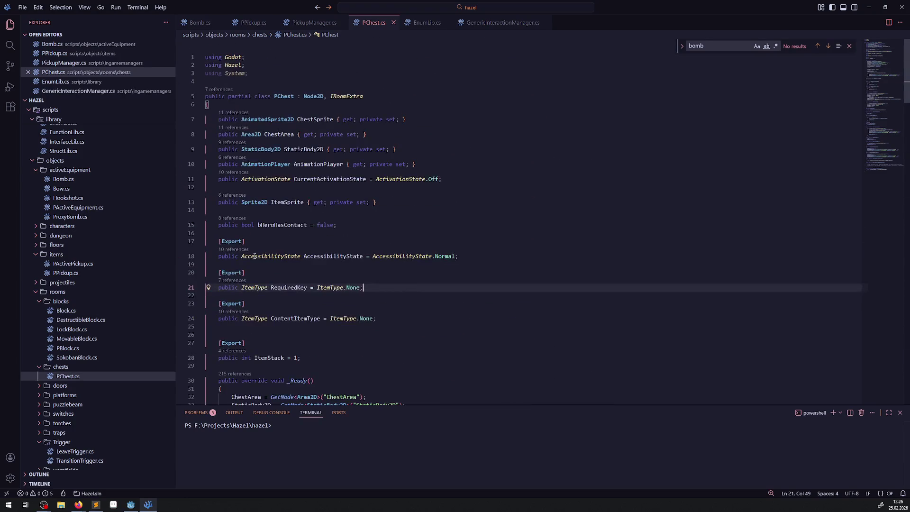
{"action": "double_click", "coordinate": [232, 358]}
{"action": "left_click", "coordinate": [309, 345]}
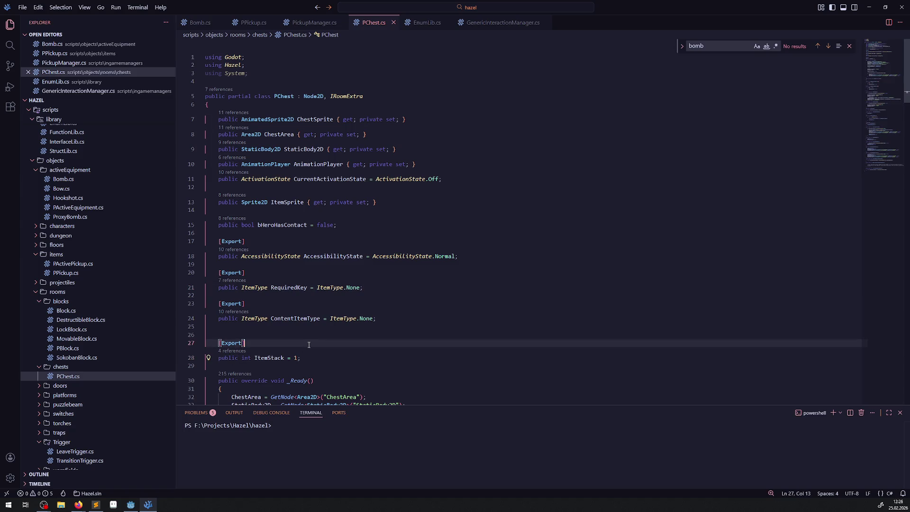
{"action": "left_click", "coordinate": [293, 318]}
{"action": "left_click", "coordinate": [234, 312]}
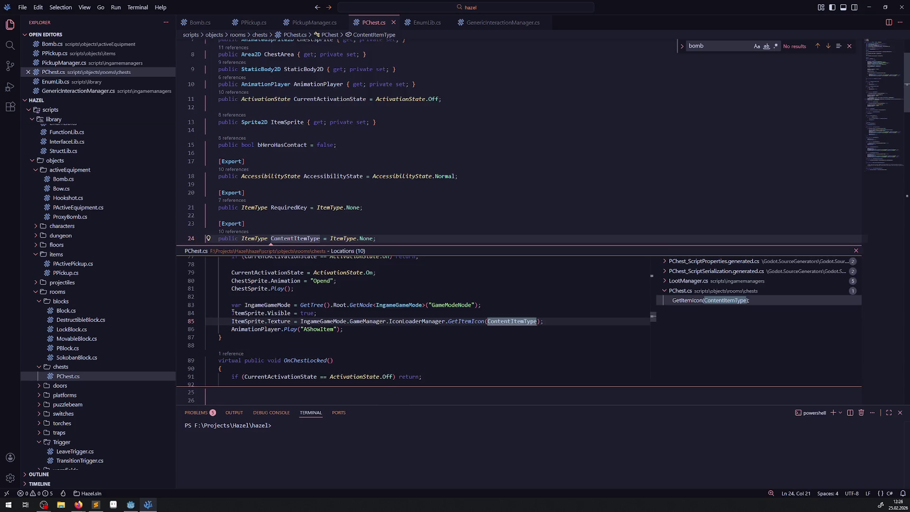
Open LootManager.cs at the ContentItemType usage from the references preview.
{"action": "left_click", "coordinate": [668, 291]}
{"action": "left_click", "coordinate": [683, 281]}
{"action": "double_click", "coordinate": [697, 291]}
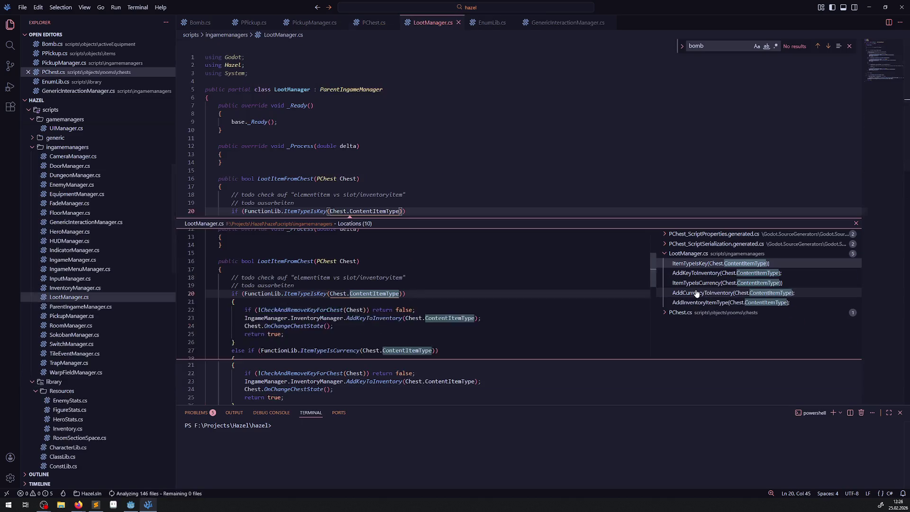
{"action": "double_click", "coordinate": [502, 294]}
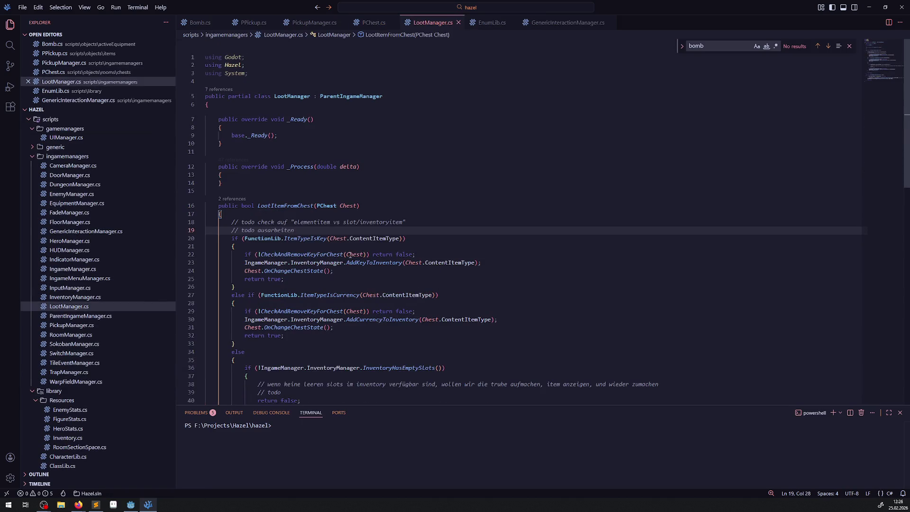
Add '// todo ItemStack + den anderen shit' above the InventoryHasEmptySlots check, save, and bring up PChest.cs.
{"action": "scroll", "coordinate": [379, 275], "scroll_direction": "down", "scroll_amount": 3}
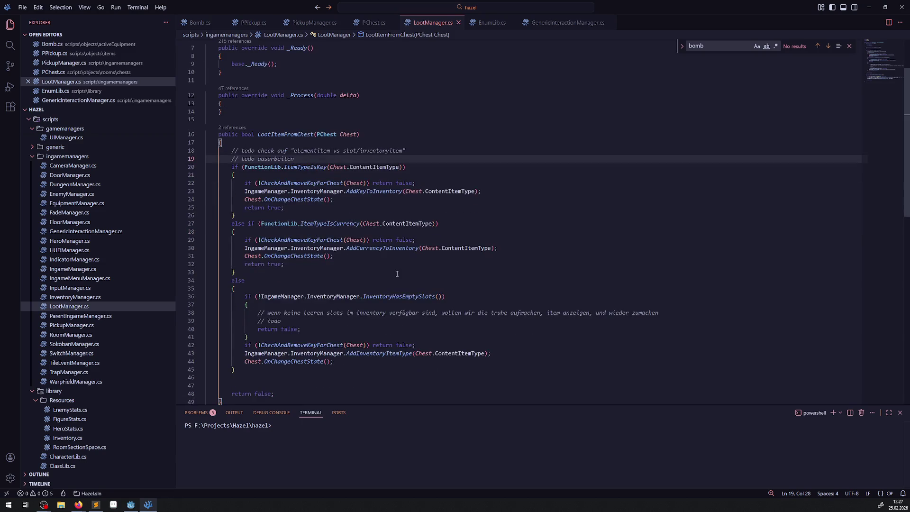
{"action": "left_click", "coordinate": [335, 328]}
{"action": "left_click", "coordinate": [273, 296]}
{"action": "key", "text": "ctrl+shift+Return"}
{"action": "key", "text": "ctrl+shift+Return"}
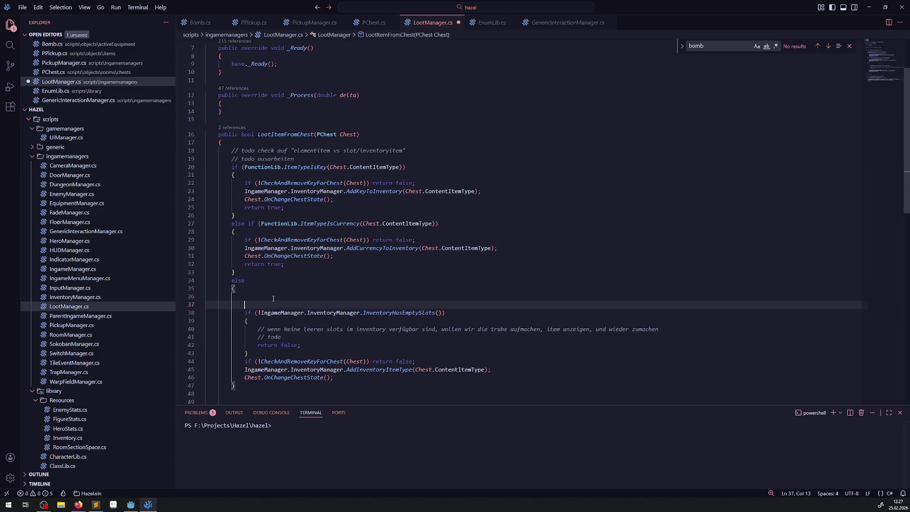
{"action": "type", "text": "// todo ItemStack"}
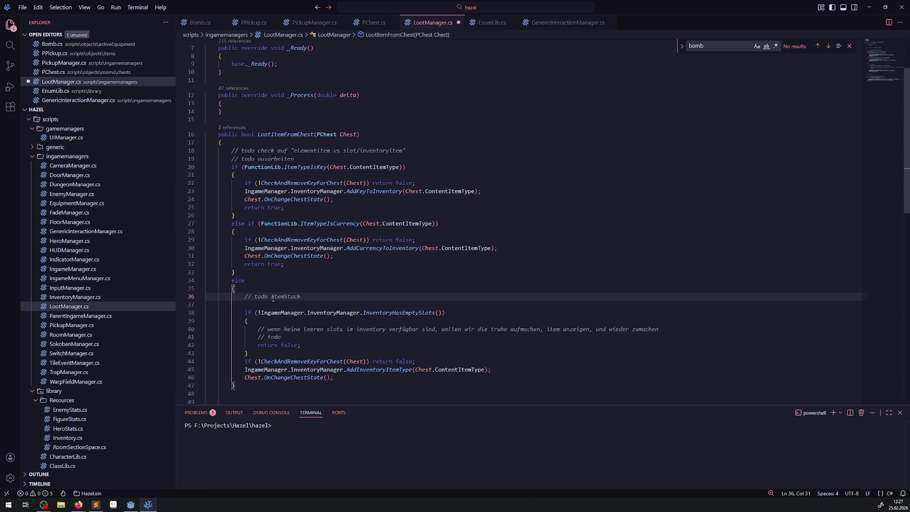
{"action": "type", "text": " + den anderen shit"}
{"action": "key", "text": "ctrl+s"}
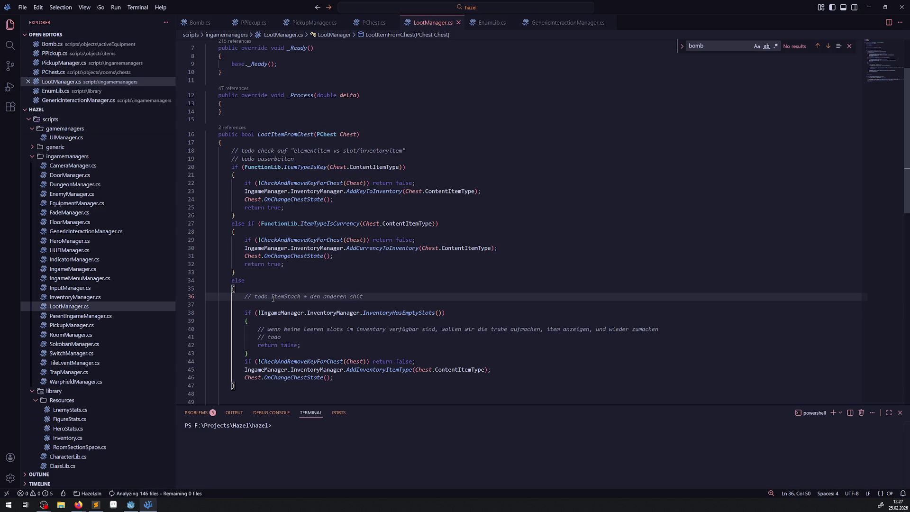
{"action": "left_click", "coordinate": [234, 272]}
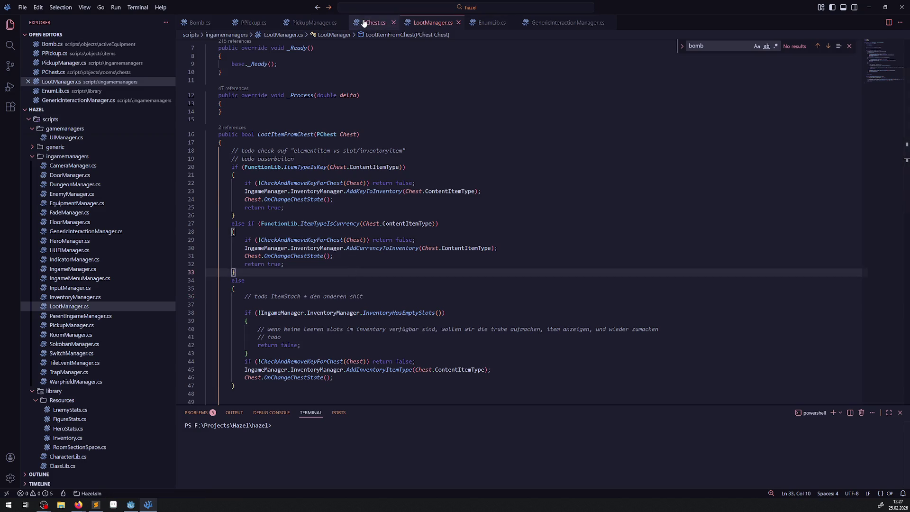
{"action": "left_click", "coordinate": [363, 23]}
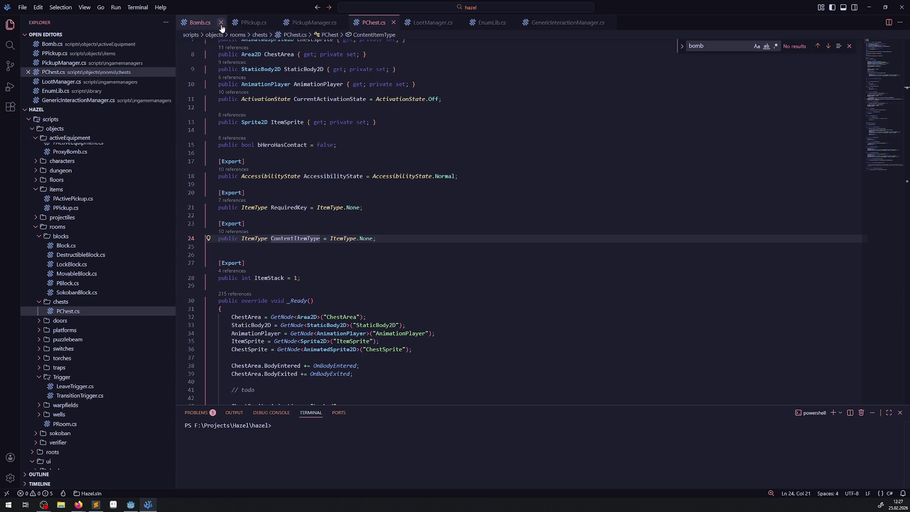
Close Bomb.cs and review PPickup.cs's exported ItemType and ItemStack fields before switching to Godot.
{"action": "left_click", "coordinate": [220, 24]}
{"action": "left_click", "coordinate": [204, 23]}
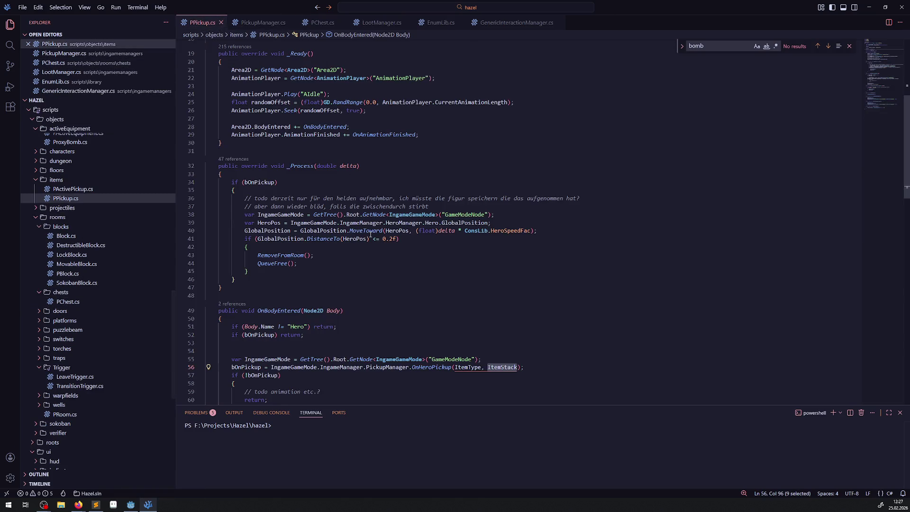
{"action": "mouse_move", "coordinate": [370, 234]}
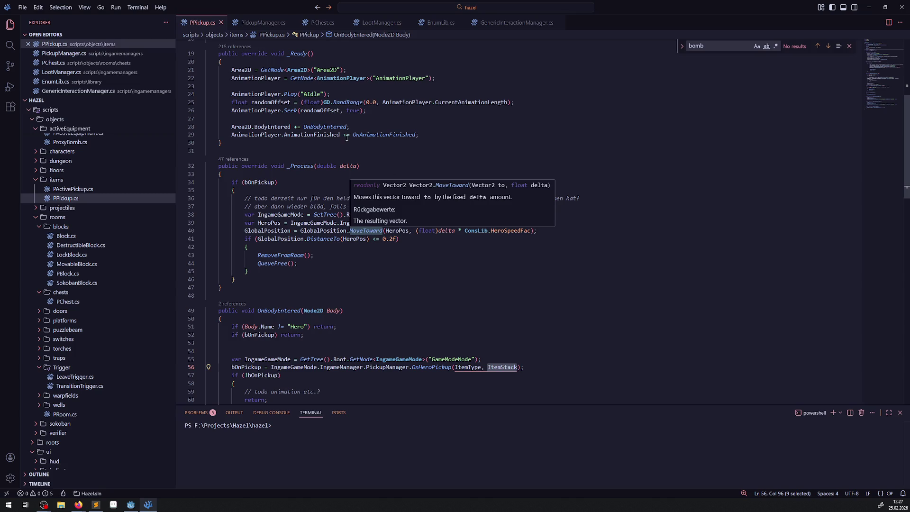
{"action": "scroll", "coordinate": [269, 280], "scroll_direction": "up", "scroll_amount": 5}
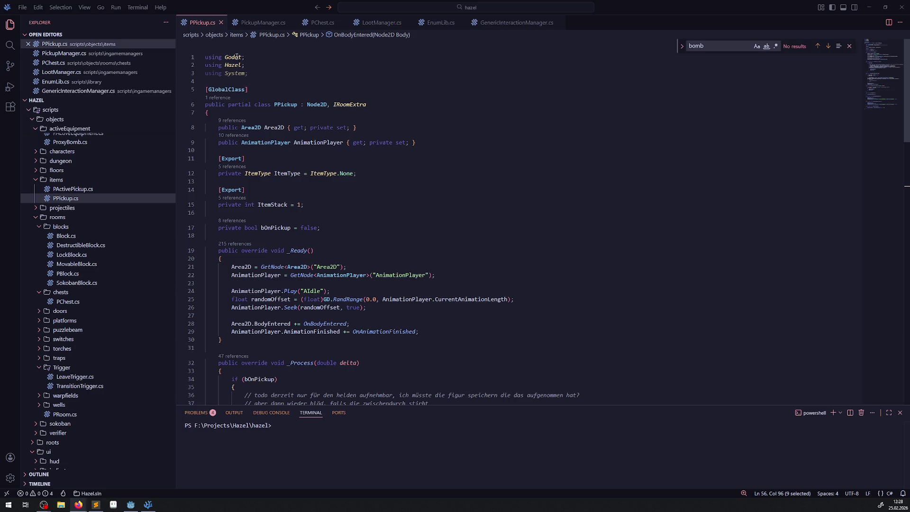
{"action": "left_click", "coordinate": [399, 167]}
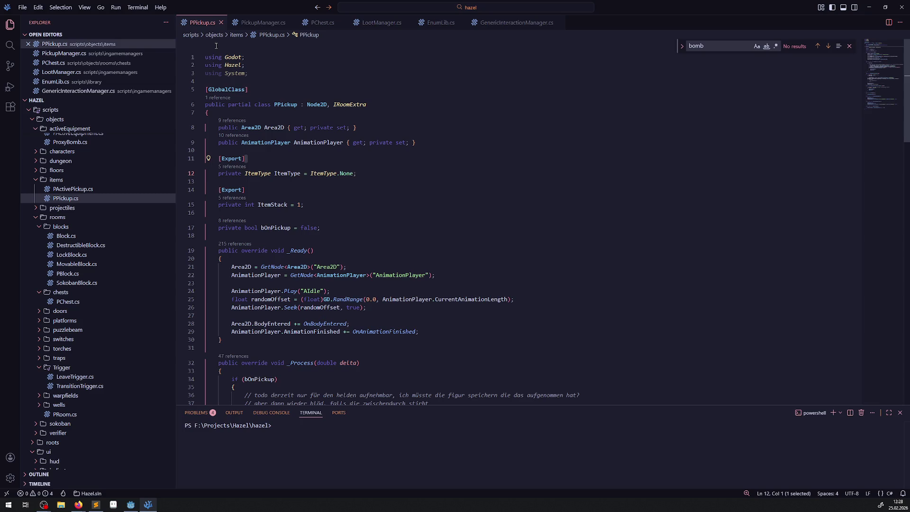
{"action": "left_click", "coordinate": [132, 504]}
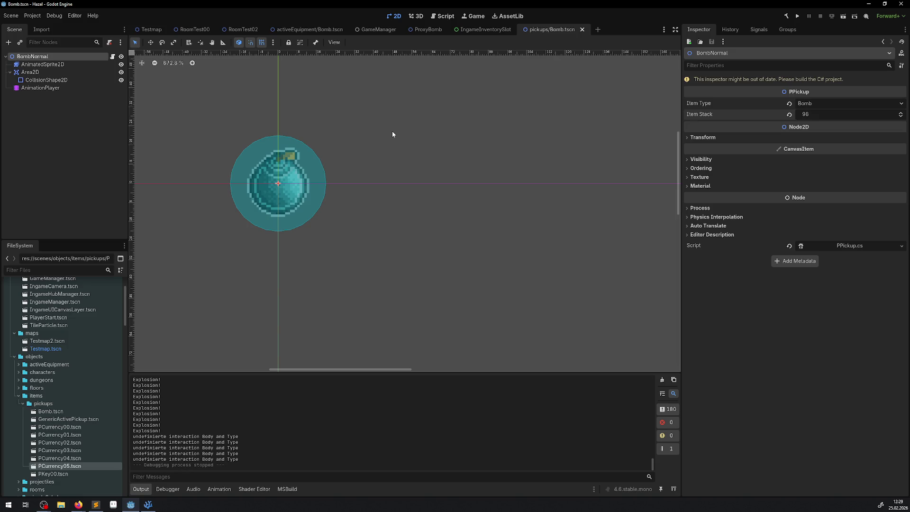
After checking BombNormal's Item Stack of 98, return to PPickup.cs in the code editor.
{"action": "mouse_move", "coordinate": [154, 507]}
{"action": "left_click", "coordinate": [145, 510]}
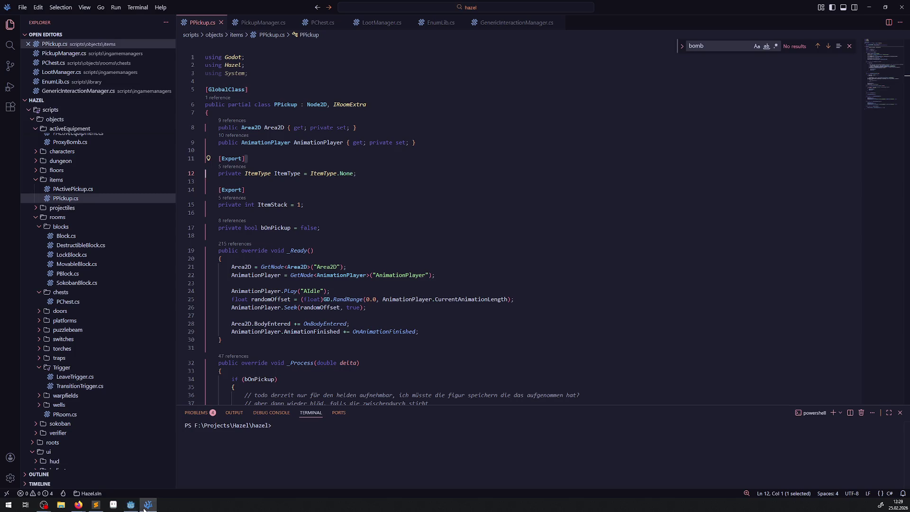
Look over the ItemStack field declaration in PPickup.cs.
{"action": "left_click", "coordinate": [332, 204]}
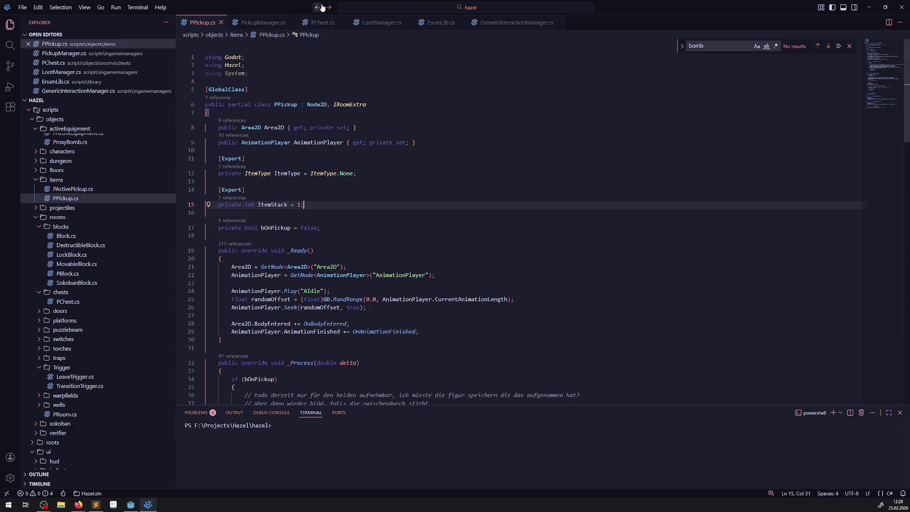
{"action": "scroll", "coordinate": [332, 211], "scroll_direction": "down", "scroll_amount": 20}
{"action": "scroll", "coordinate": [327, 213], "scroll_direction": "up", "scroll_amount": 8}
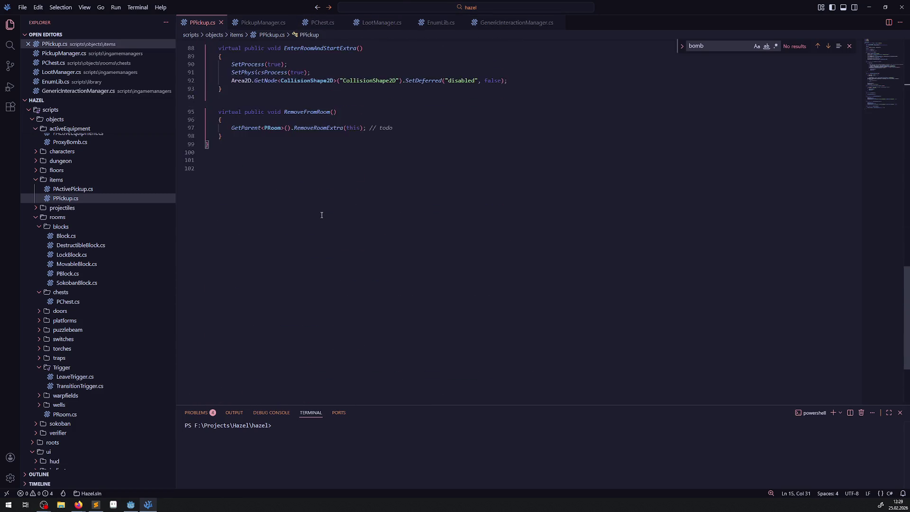
{"action": "scroll", "coordinate": [321, 215], "scroll_direction": "up", "scroll_amount": 5}
Find the AddInventoryItemType call in OnHeroPickup's Bomb branch of PickupManager.cs.
{"action": "left_click", "coordinate": [268, 21]}
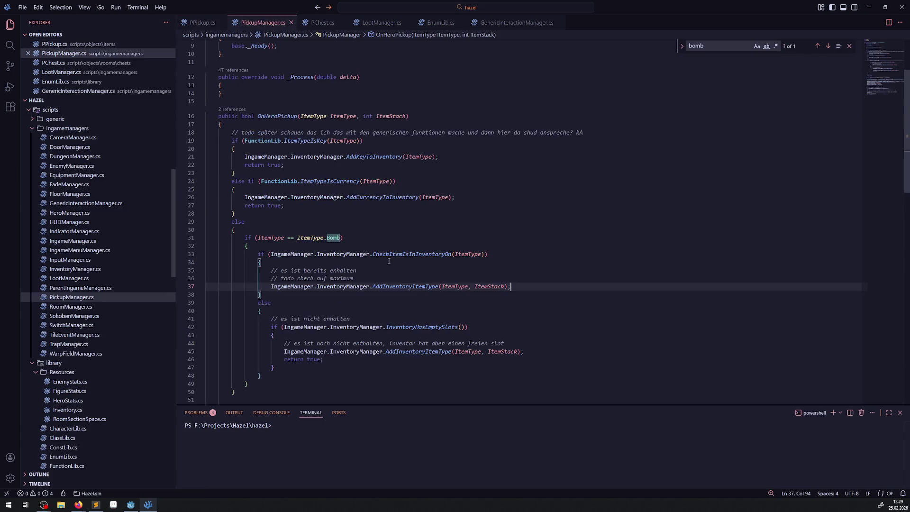
{"action": "scroll", "coordinate": [362, 268], "scroll_direction": "down", "scroll_amount": 1}
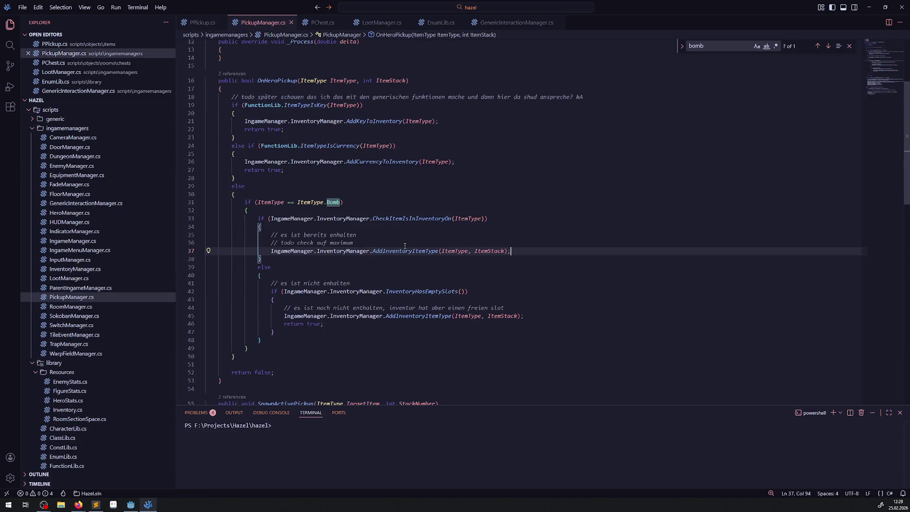
{"action": "left_click", "coordinate": [396, 316]}
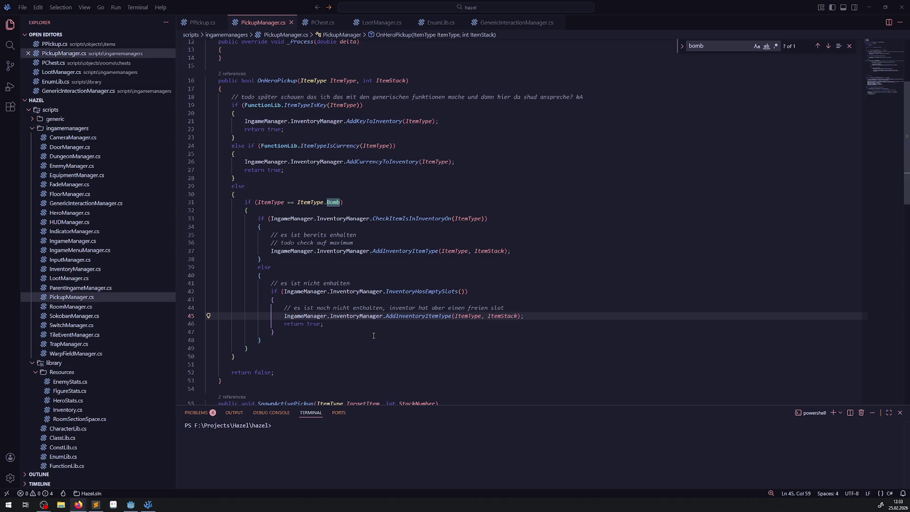
{"action": "right_click", "coordinate": [429, 291]}
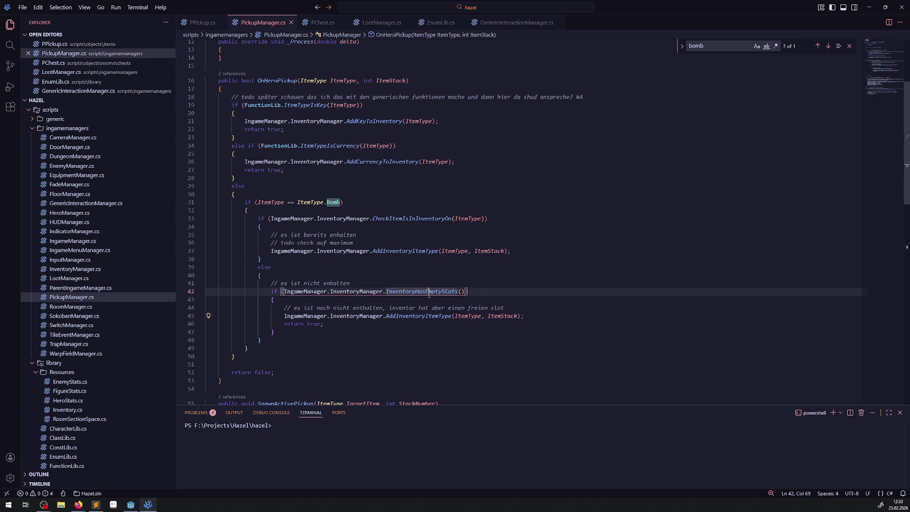
In InventoryManager.cs, add a 'public bool CheckIntentoryItemStackWithAdd()' method stub with an opening brace.
{"action": "left_click", "coordinate": [462, 75]}
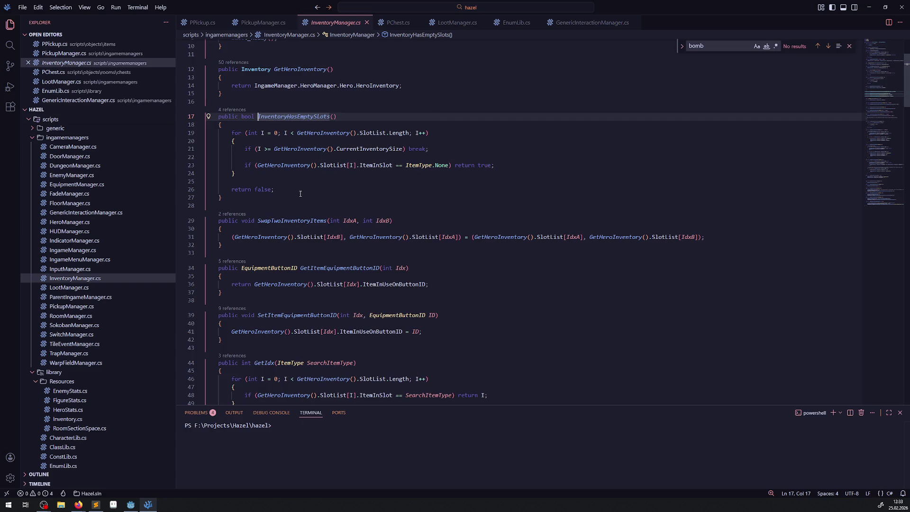
{"action": "scroll", "coordinate": [295, 185], "scroll_direction": "up", "scroll_amount": 3}
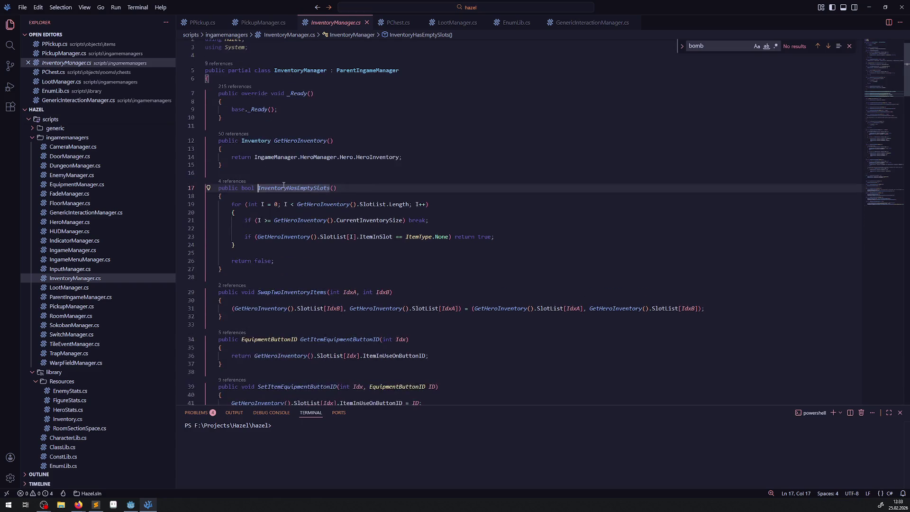
{"action": "left_click", "coordinate": [257, 167]}
{"action": "key", "text": "Return"}
{"action": "key", "text": "Return"}
{"action": "type", "text": "public bool "}
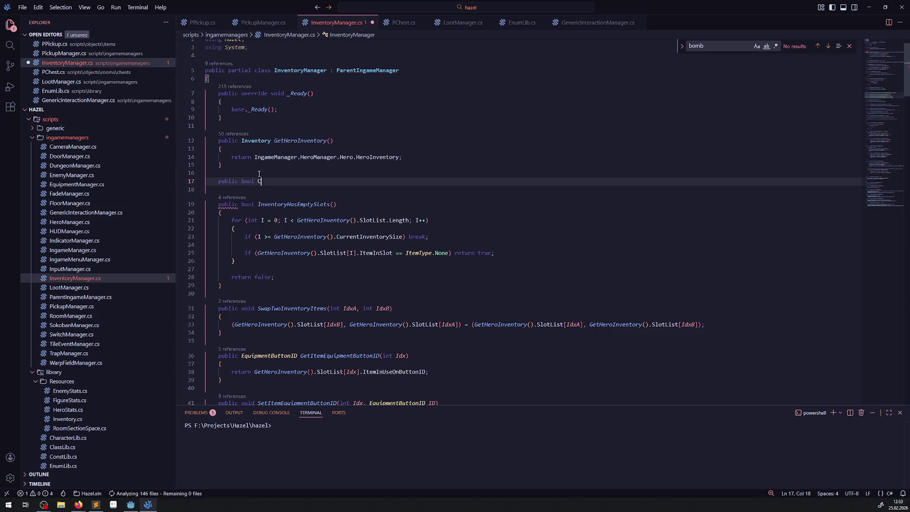
{"action": "type", "text": "CheckInte"}
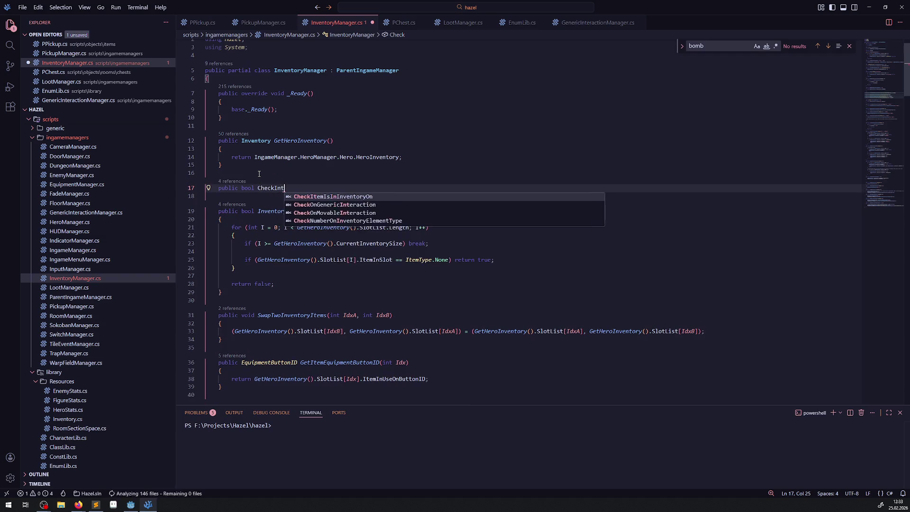
{"action": "type", "text": "ntory"}
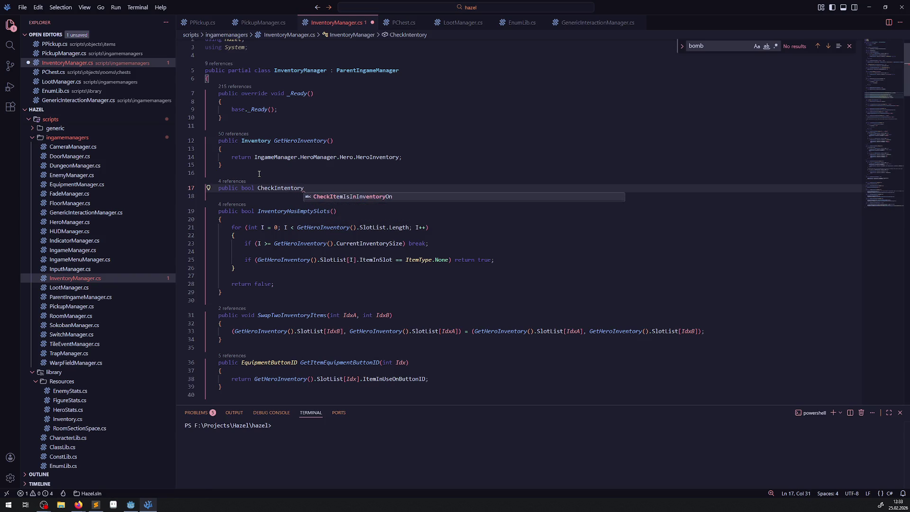
{"action": "type", "text": "ItemST"}
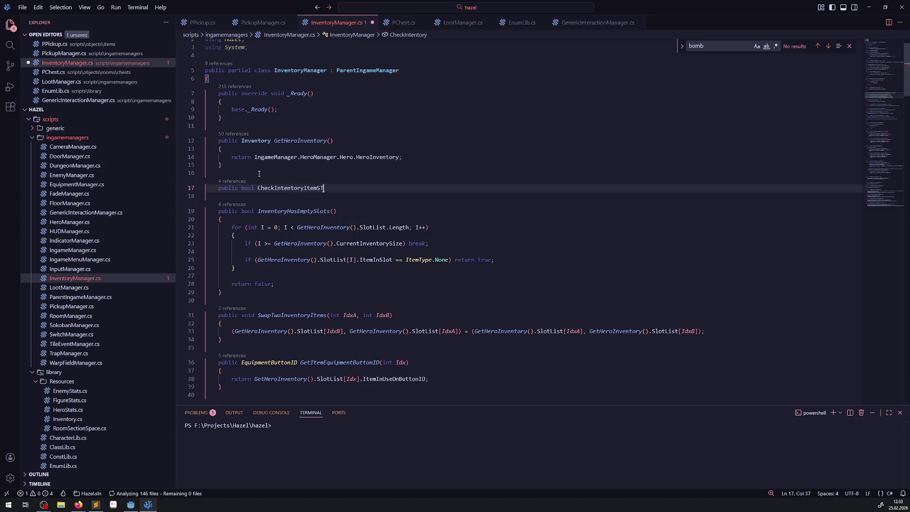
{"action": "key", "text": "BackSpace"}
{"action": "type", "text": "tack"}
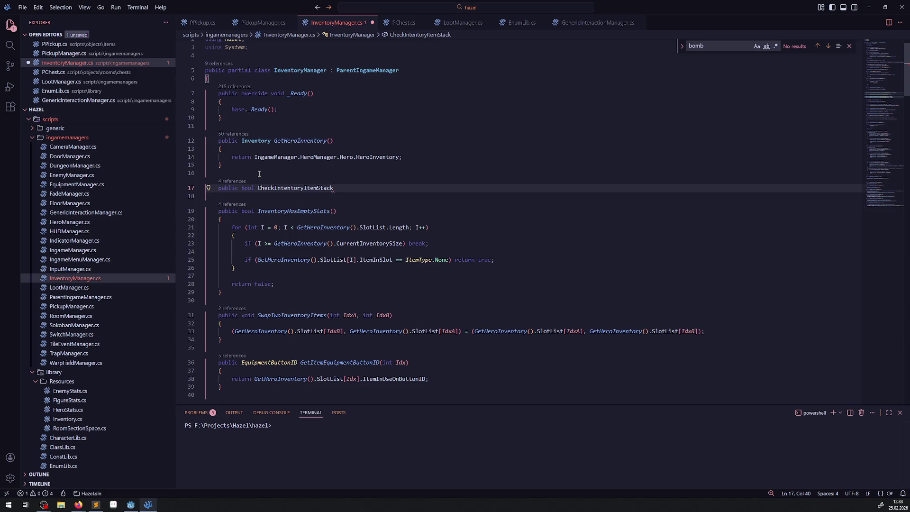
{"action": "type", "text": "WithAdd()"}
{"action": "key", "text": "Return"}
{"action": "type", "text": "{"}
{"action": "key", "text": "Return"}
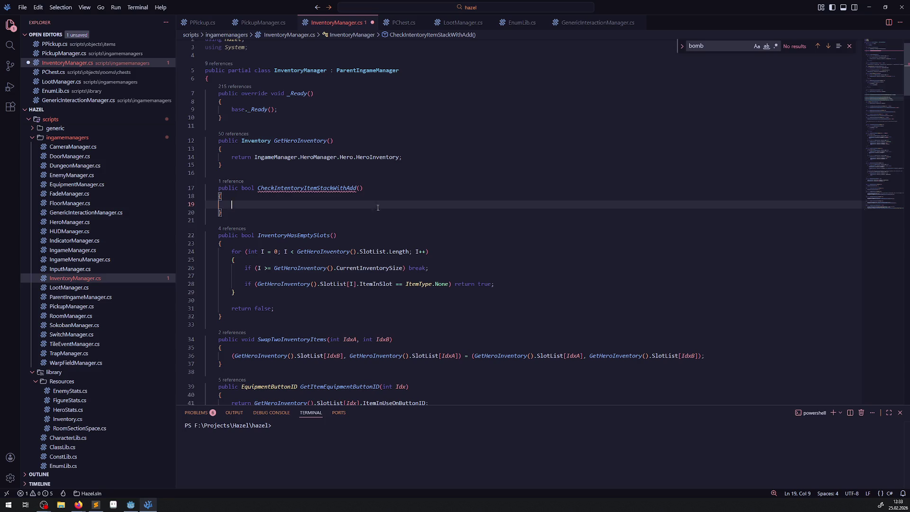
Fill the method's parameter list with 'ItemType Type, int PosAdd'.
{"action": "double_click", "coordinate": [418, 284]}
{"action": "key", "text": "ctrl+c"}
{"action": "left_click", "coordinate": [359, 188]}
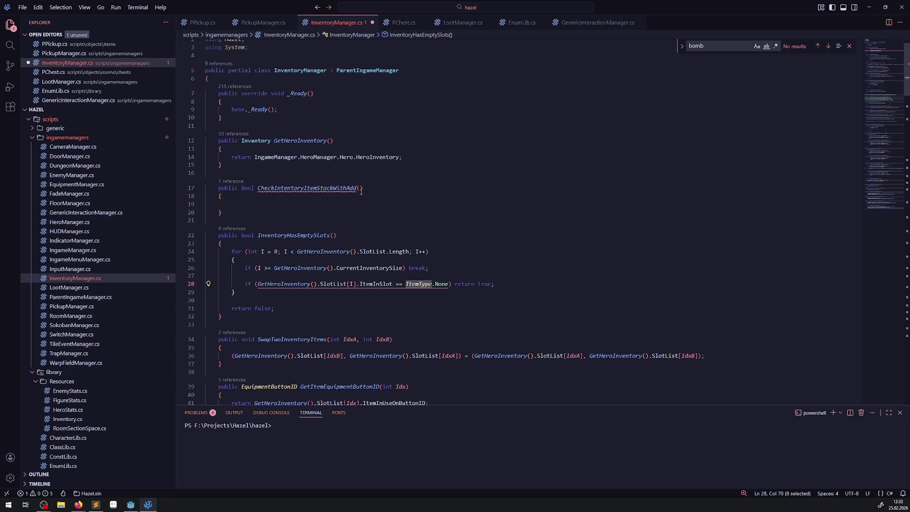
{"action": "key", "text": "ctrl+v"}
{"action": "type", "text": "Type, I"}
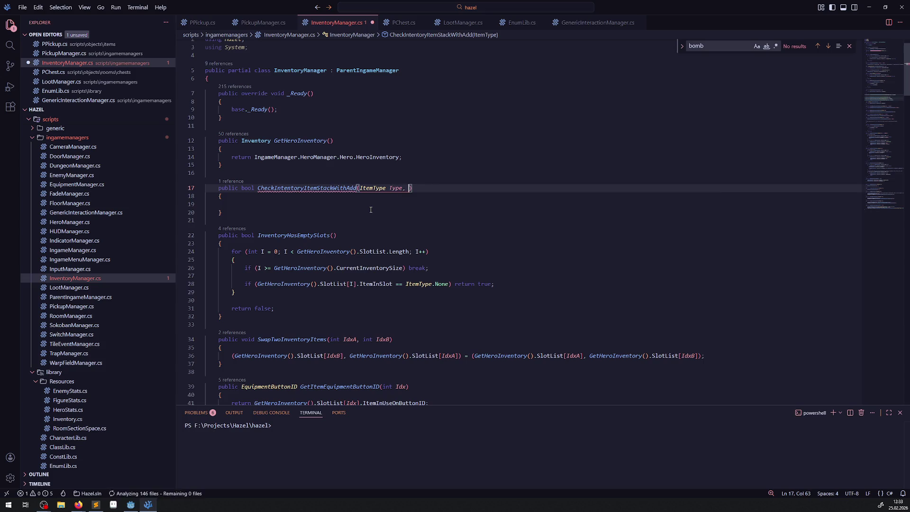
{"action": "type", "text": "nt Ü"}
{"action": "key", "text": "BackSpace"}
{"action": "type", "text": "PosAdd"}
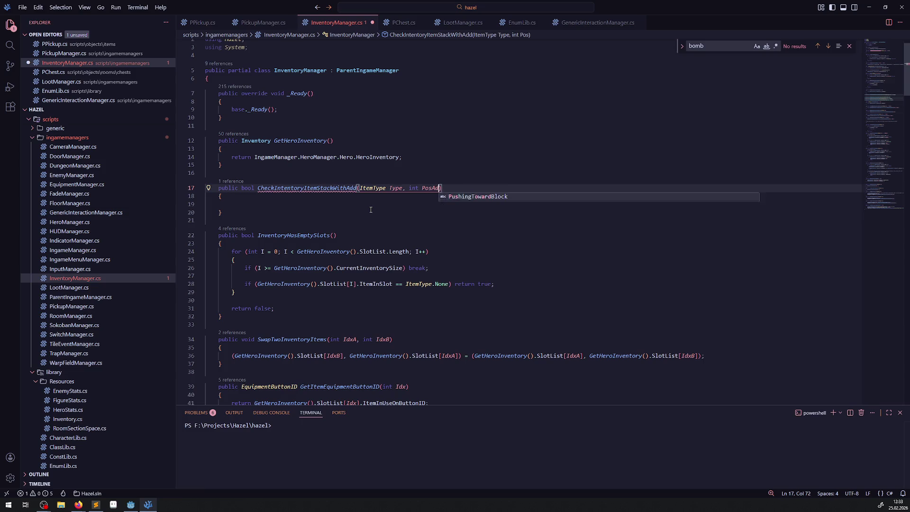
{"action": "left_click", "coordinate": [321, 204]}
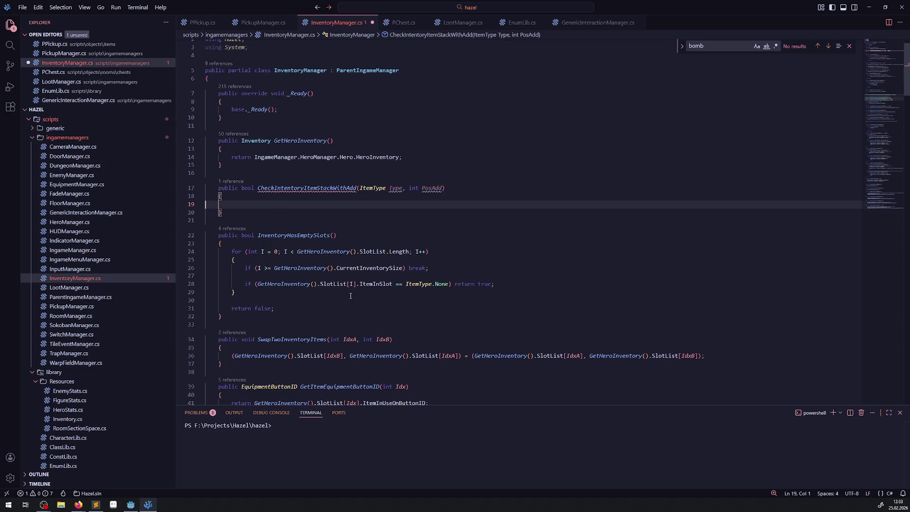
{"action": "scroll", "coordinate": [315, 276], "scroll_direction": "down", "scroll_amount": 3}
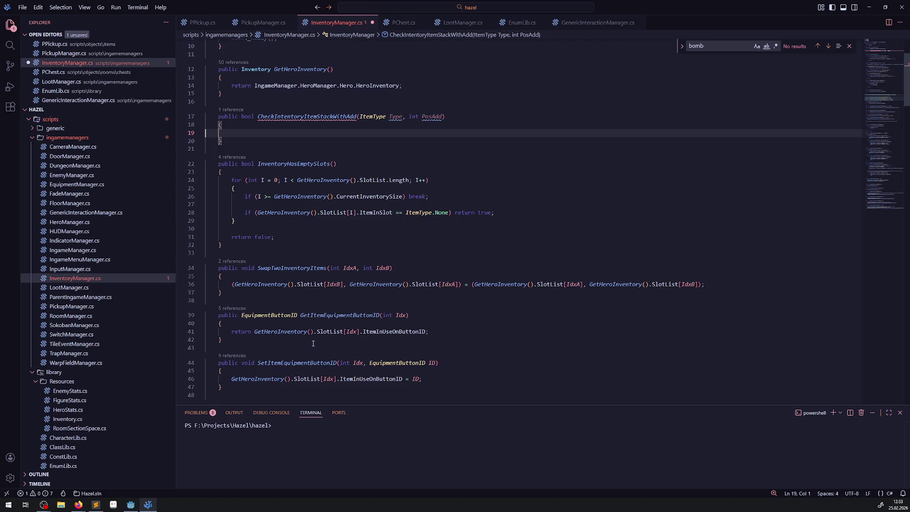
{"action": "scroll", "coordinate": [299, 321], "scroll_direction": "down", "scroll_amount": 9}
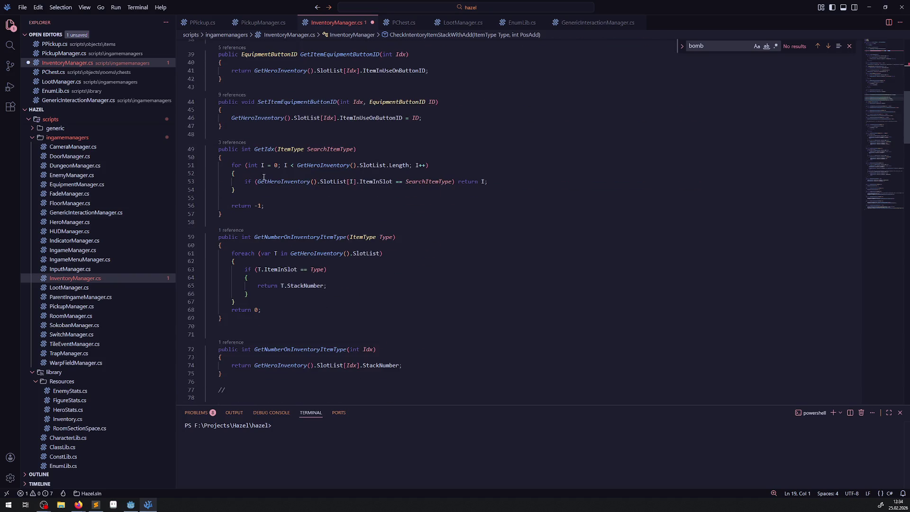
Start the body with 'return GetNumberOnInventoryItemType(Type)' and save.
{"action": "double_click", "coordinate": [298, 238]}
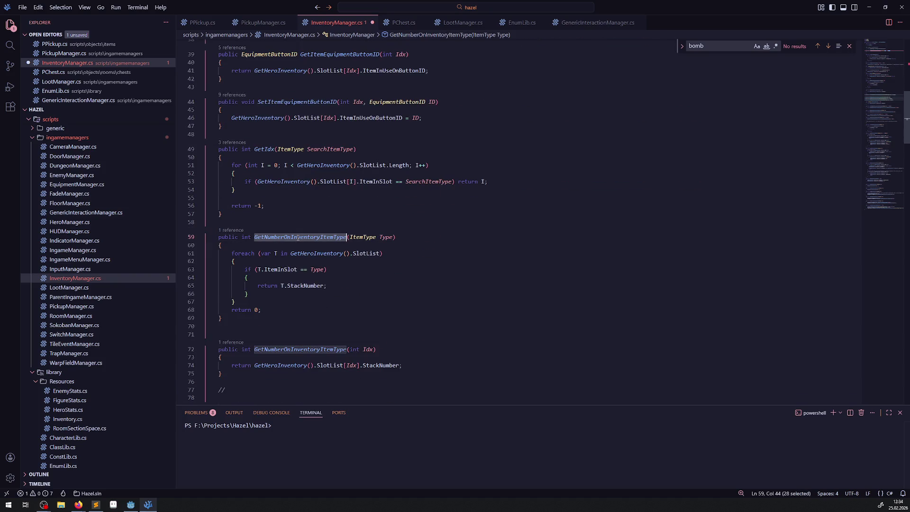
{"action": "scroll", "coordinate": [298, 238], "scroll_direction": "up", "scroll_amount": 10}
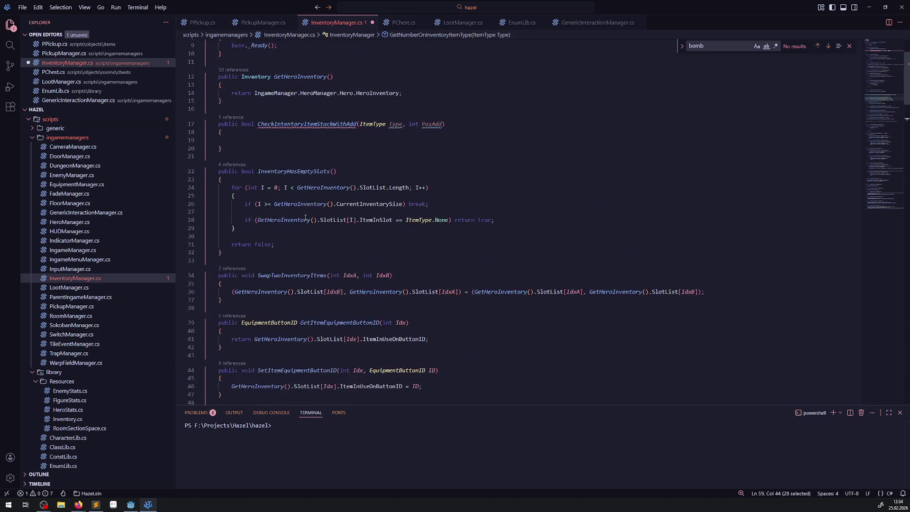
{"action": "left_click", "coordinate": [248, 162]}
{"action": "type", "text": "return"}
{"action": "key", "text": "ctrl+v"}
{"action": "type", "text": "()"}
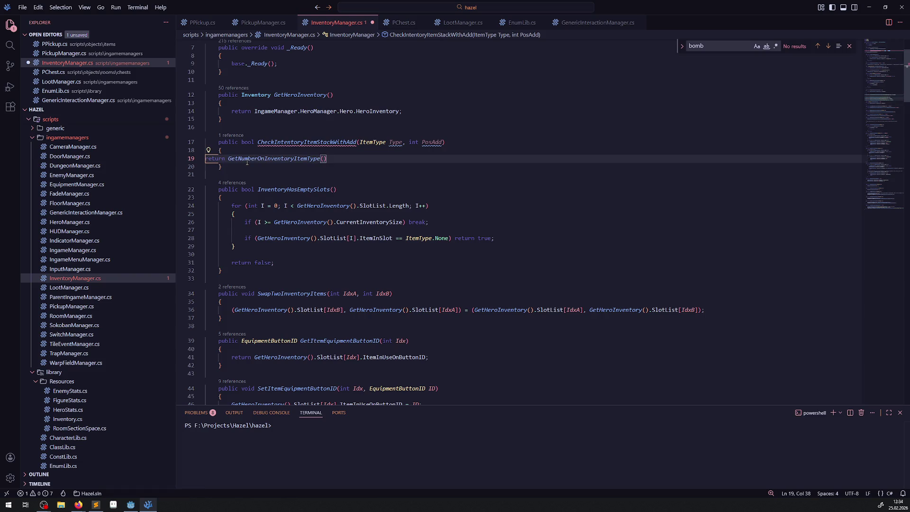
{"action": "double_click", "coordinate": [397, 142]}
{"action": "left_click", "coordinate": [322, 159]}
{"action": "key", "text": "ctrl+v"}
{"action": "key", "text": "ctrl+s"}
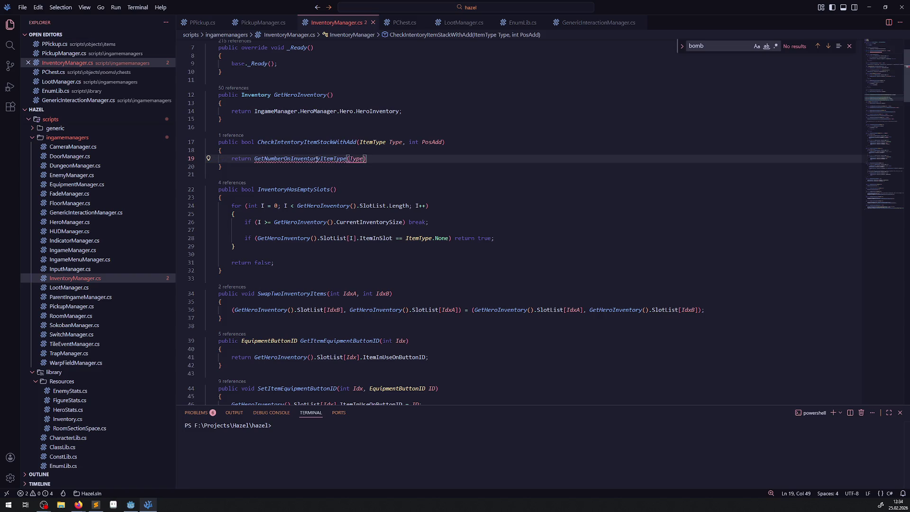
Complete the return statement with '+ PosAdd < 30;' and save.
{"action": "mouse_move", "coordinate": [317, 159]}
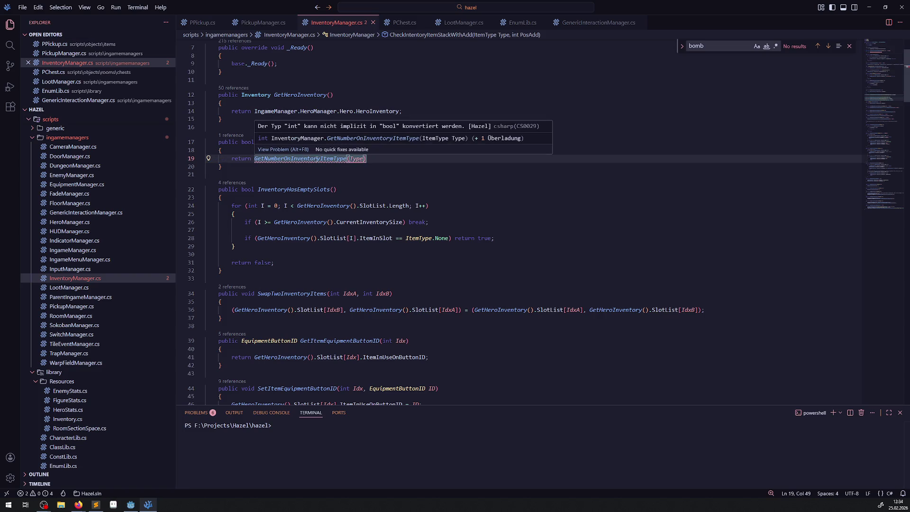
{"action": "double_click", "coordinate": [300, 159]}
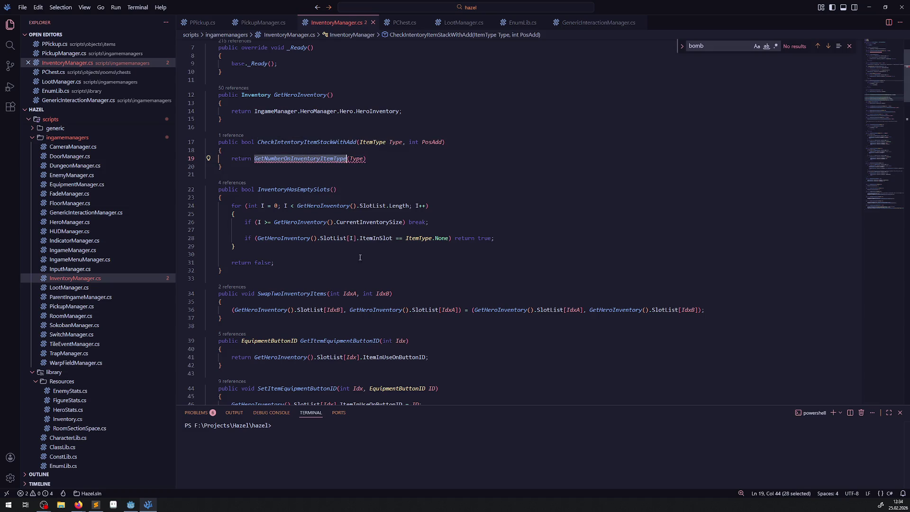
{"action": "scroll", "coordinate": [393, 260], "scroll_direction": "down", "scroll_amount": 10}
{"action": "scroll", "coordinate": [393, 259], "scroll_direction": "up", "scroll_amount": 10}
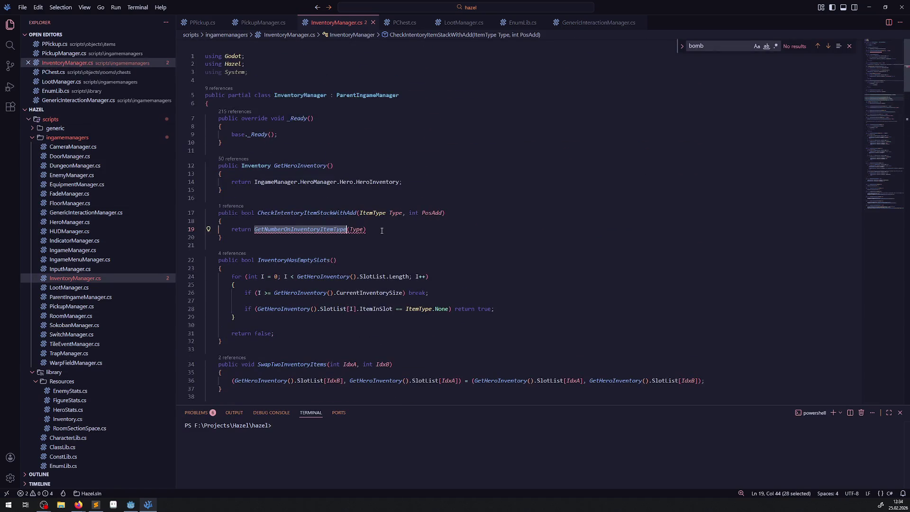
{"action": "left_click", "coordinate": [382, 230]}
{"action": "type", "text": "+"}
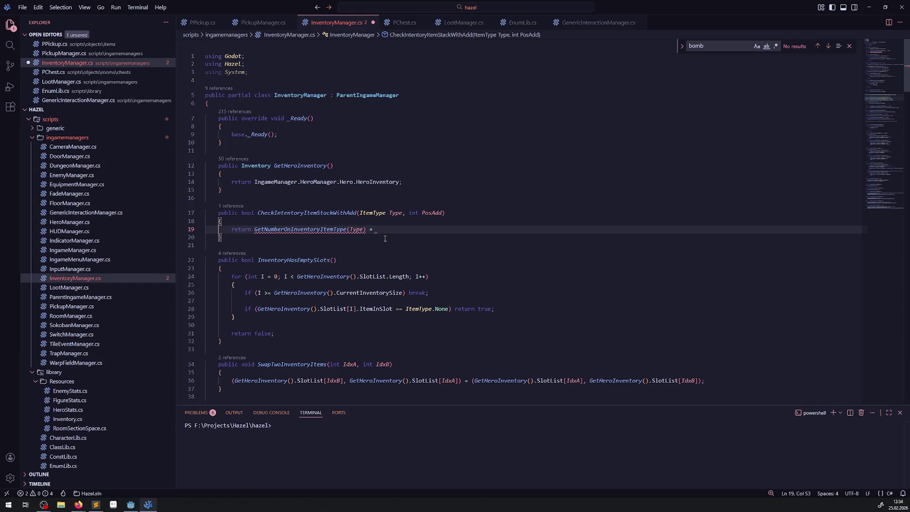
{"action": "double_click", "coordinate": [431, 213]}
{"action": "left_click", "coordinate": [413, 230]}
{"action": "type", "text": "PosAdd "}
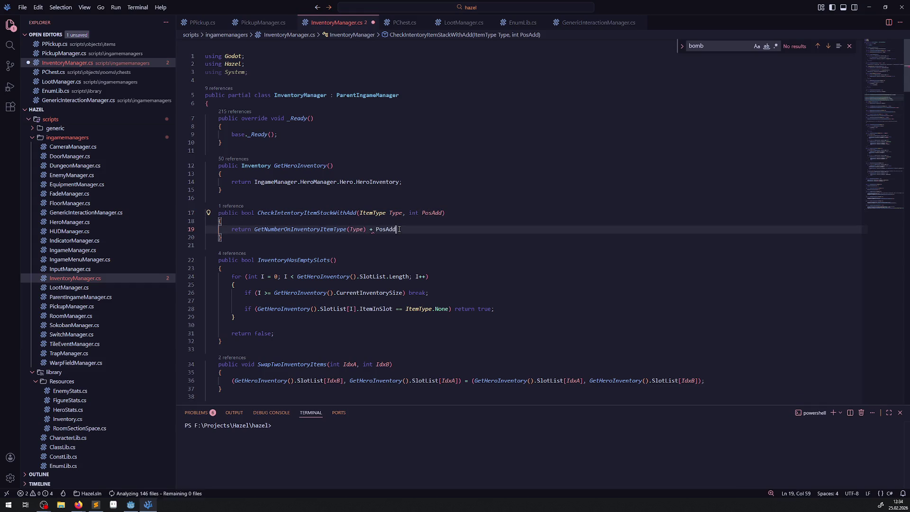
{"action": "type", "text": "< "}
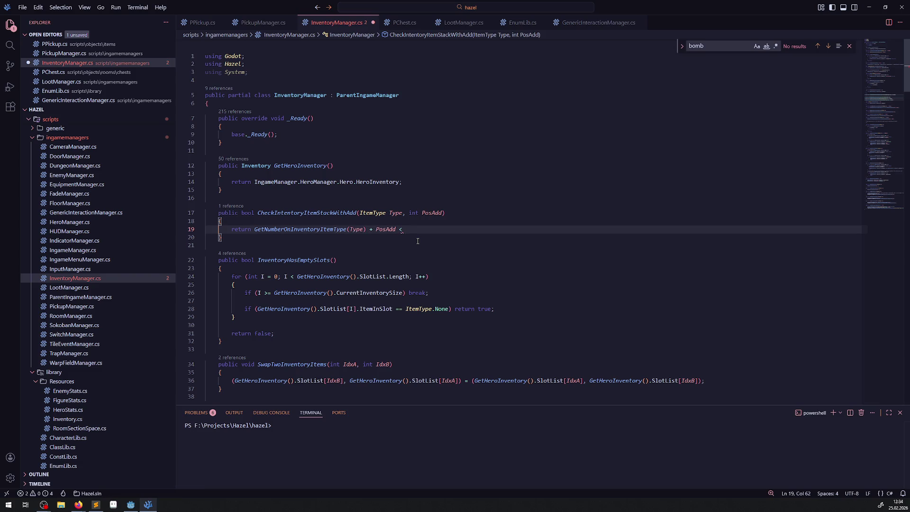
{"action": "type", "text": "30;"}
{"action": "key", "text": "ctrl+s"}
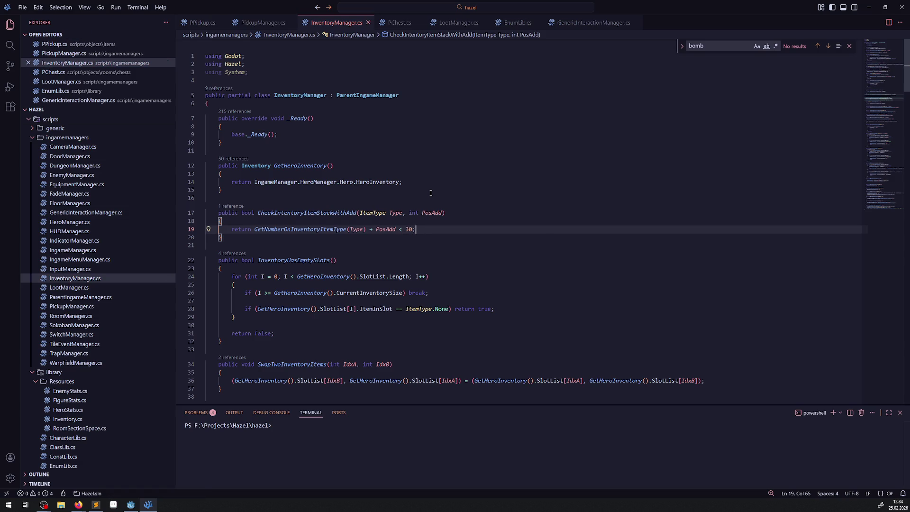
Add '// todo 30 muss später sinnvoll hergeleitet werden aus hero bzw. ausrüstung und stats' above it and save.
{"action": "left_click", "coordinate": [398, 220]}
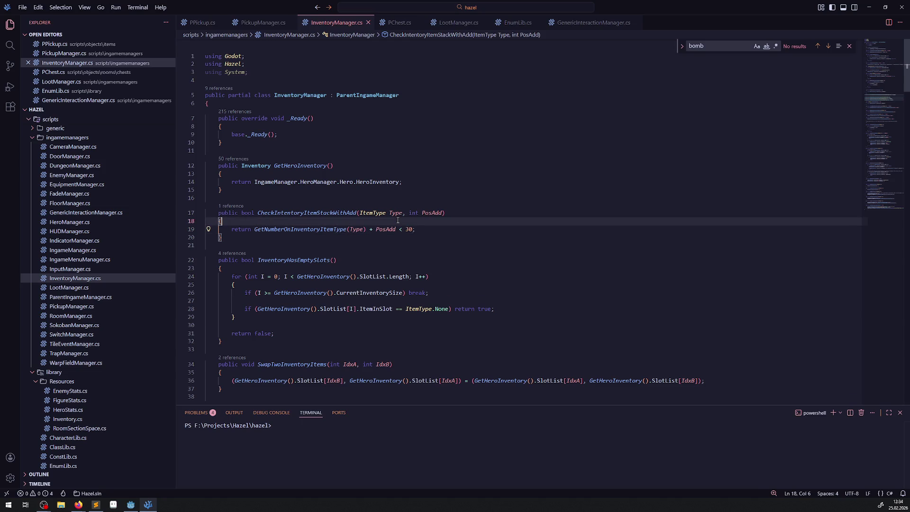
{"action": "key", "text": "Return"}
{"action": "type", "text": "// todo "}
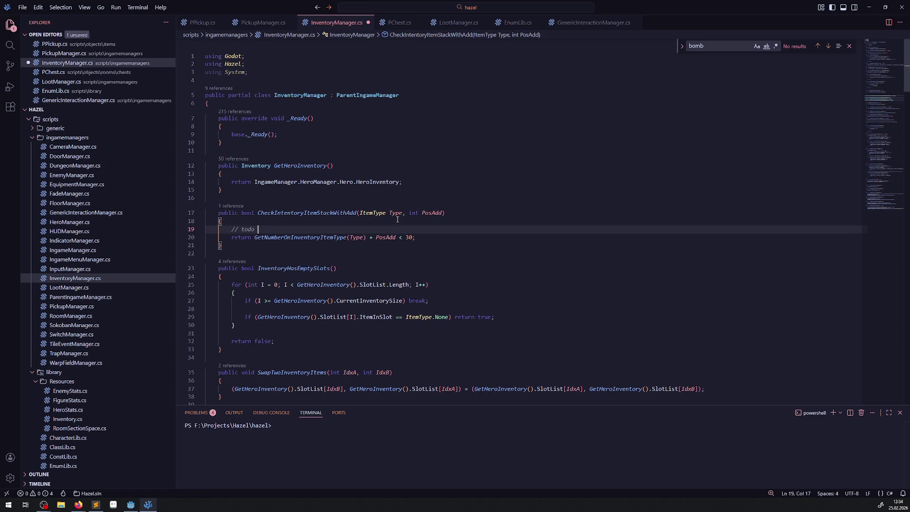
{"action": "type", "text": "30 mu"}
{"action": "type", "text": "ss später "}
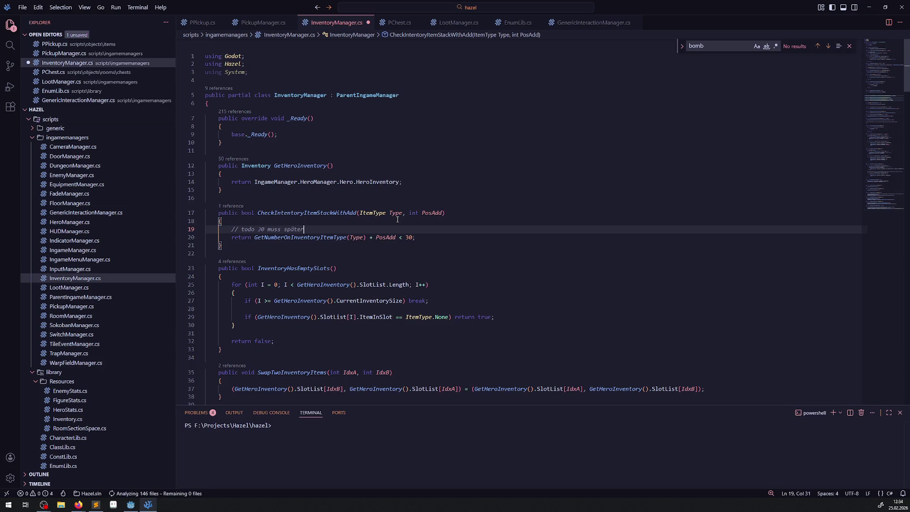
{"action": "type", "text": "sinnvoll hergeleitet werden aus "}
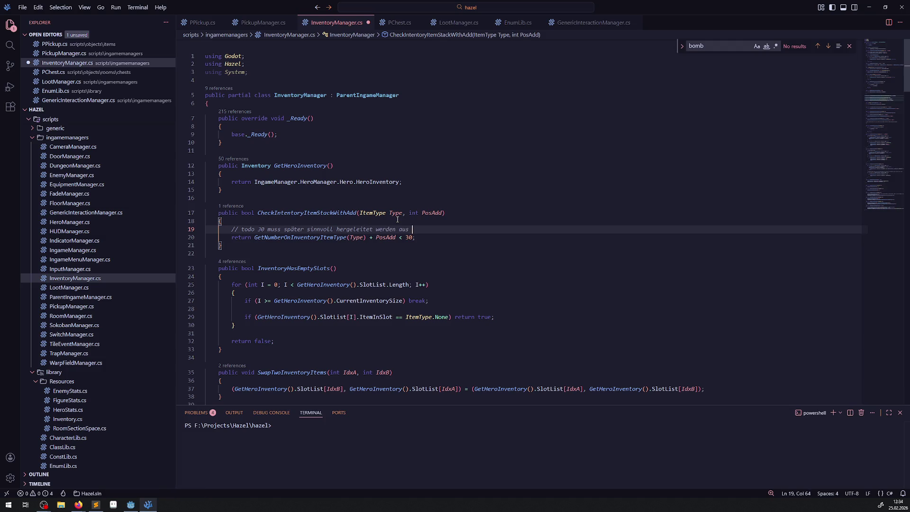
{"action": "type", "text": "hero bzw. d"}
{"action": "key", "text": "BackSpace"}
{"action": "type", "text": "ausrüstung und stats"}
{"action": "key", "text": "ctrl+s"}
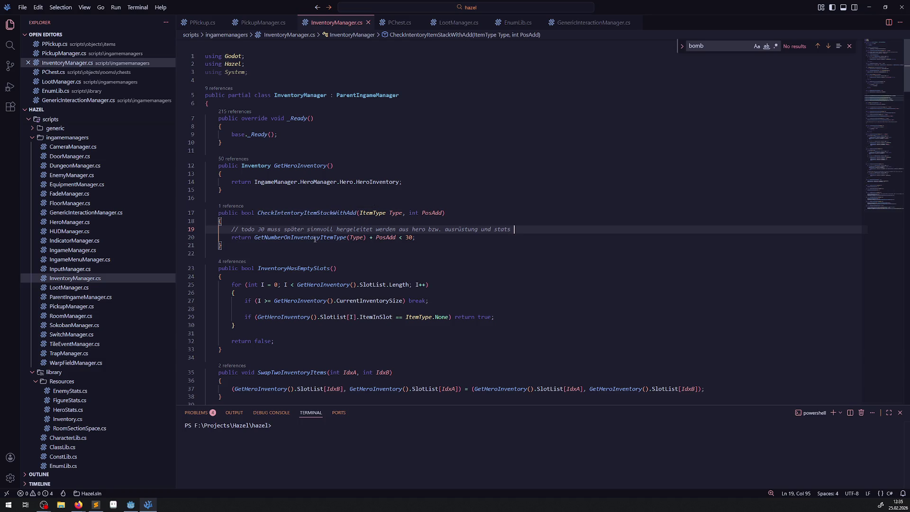
{"action": "double_click", "coordinate": [330, 215]}
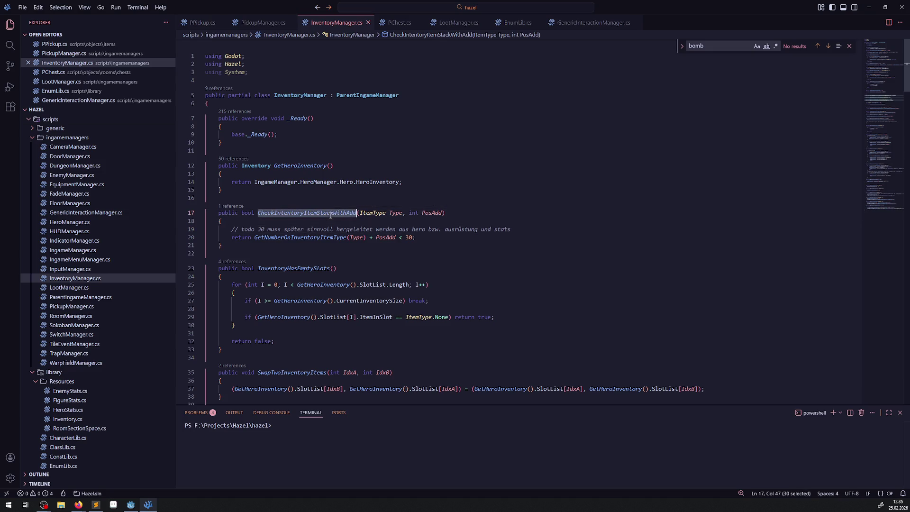